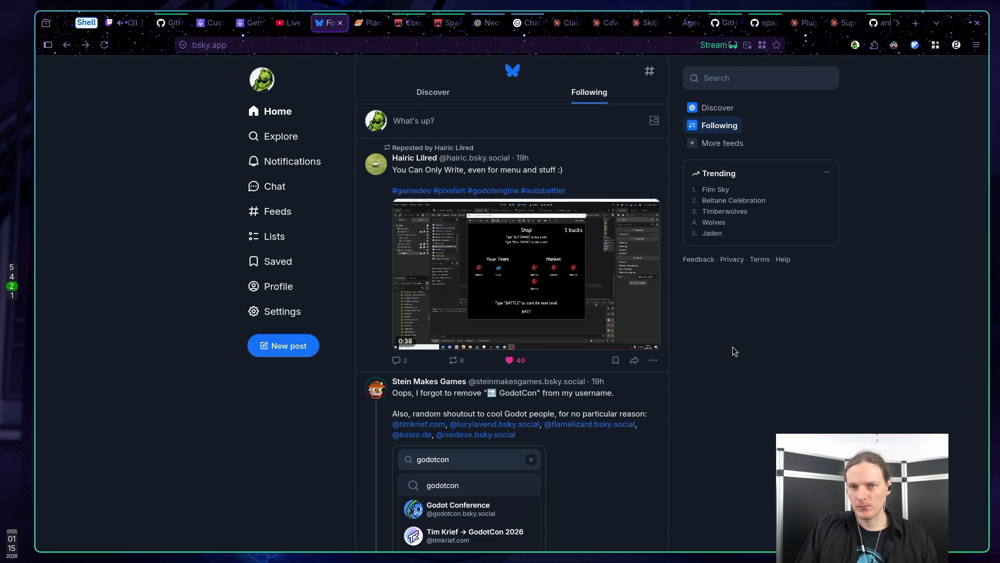
Leave the Bluesky video post and bring up the Godot workspace showing the project's TODO.md
{"action": "mouse_move", "coordinate": [599, 248]}
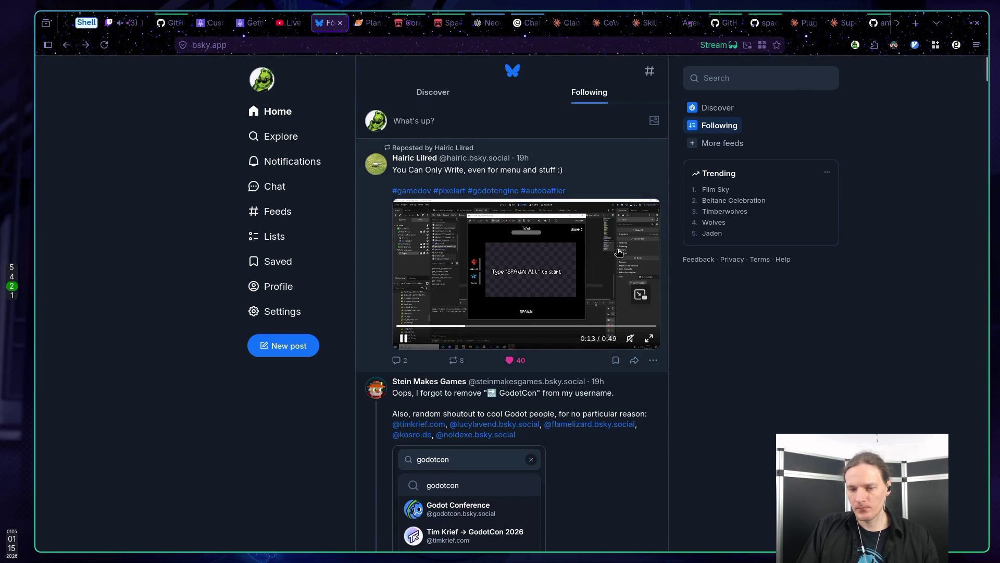
{"action": "key", "text": "super+5"}
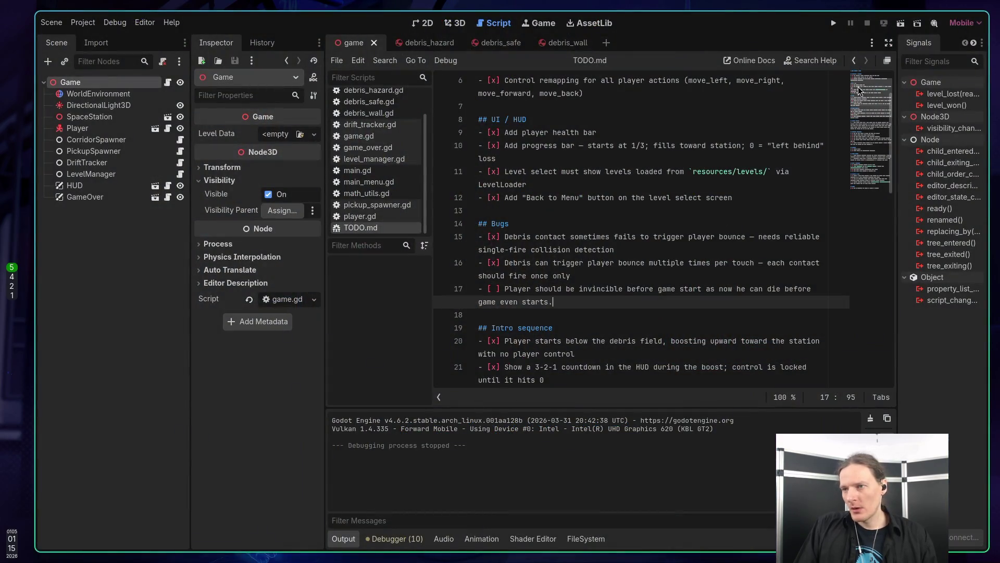
Point the Movie Maker output file to movie.png in the wall_jumper build folder
{"action": "left_click", "coordinate": [934, 23]}
{"action": "left_click", "coordinate": [913, 54]}
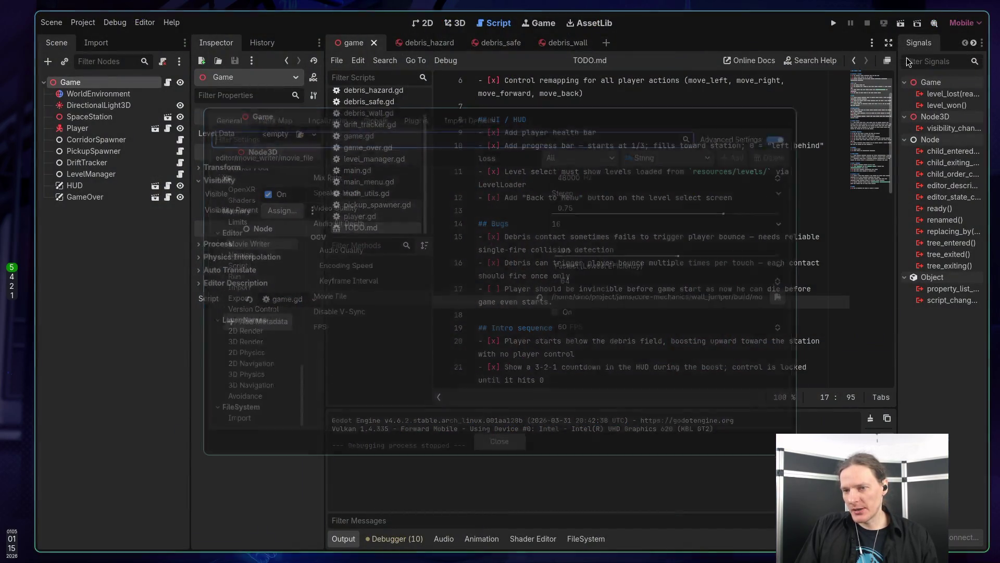
{"action": "left_click", "coordinate": [793, 297]}
{"action": "left_click", "coordinate": [405, 423]}
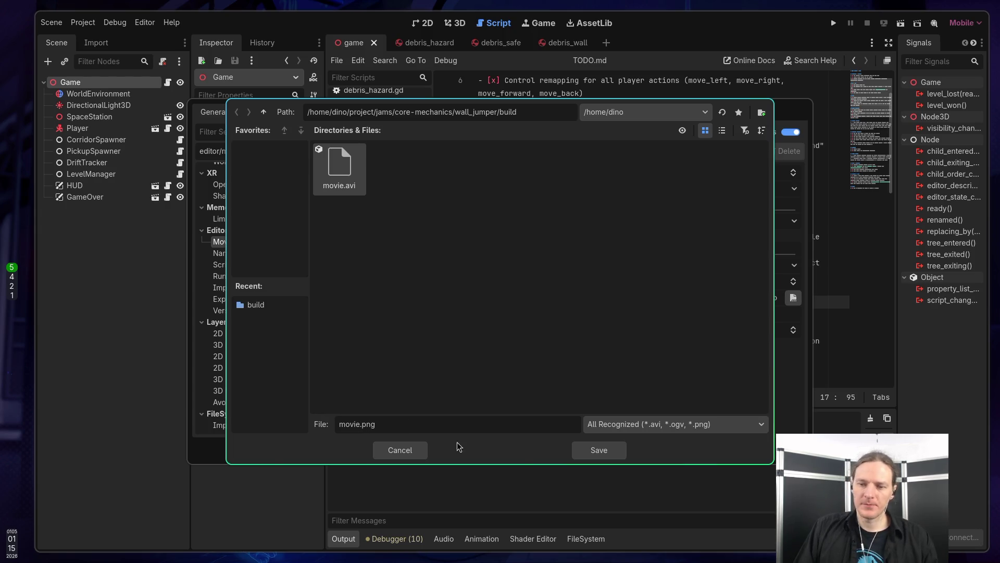
{"action": "left_click", "coordinate": [608, 454]}
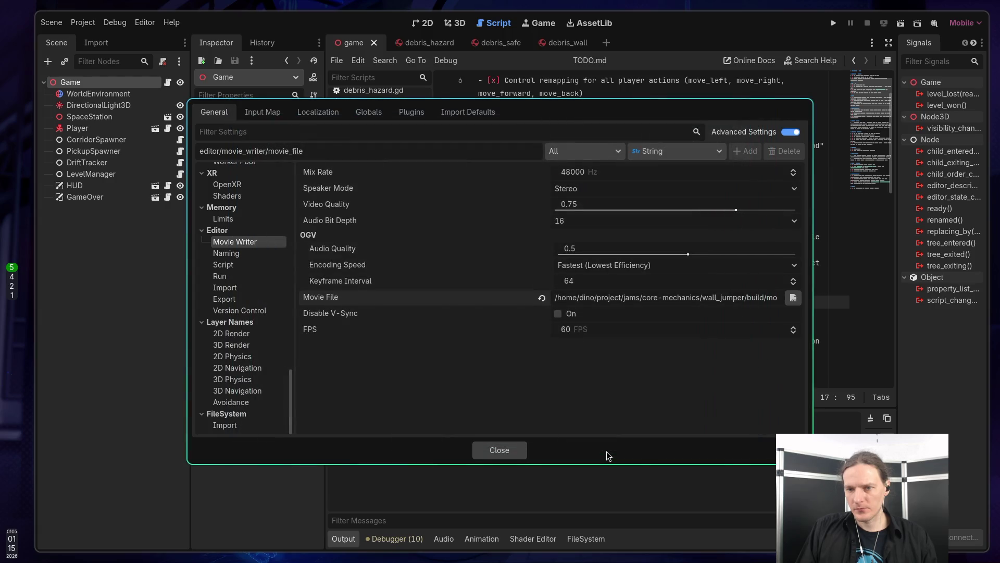
{"action": "left_click", "coordinate": [518, 451]}
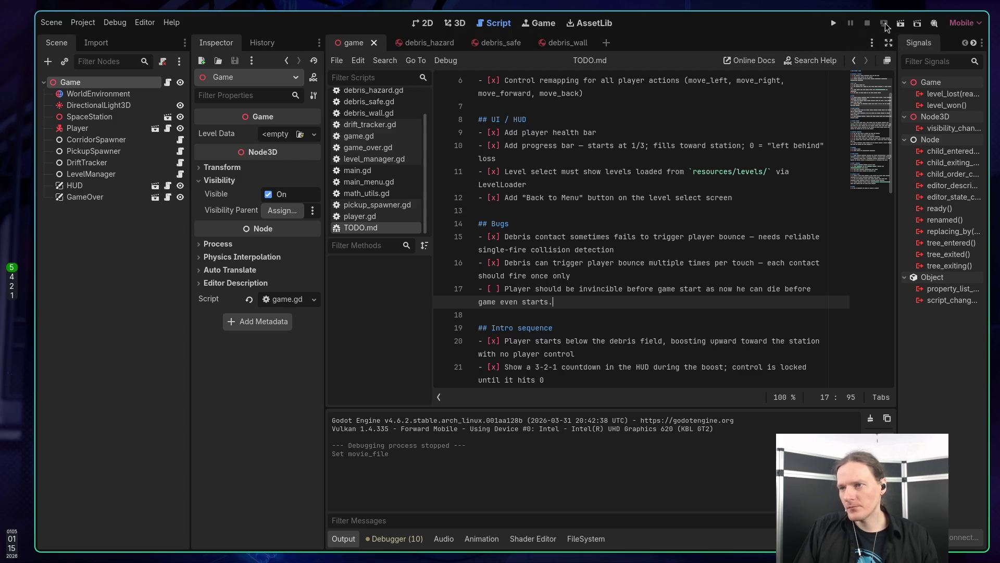
Enable Movie Maker mode, run the project, and start TEST LEVEL from Level Select
{"action": "left_click", "coordinate": [934, 23]}
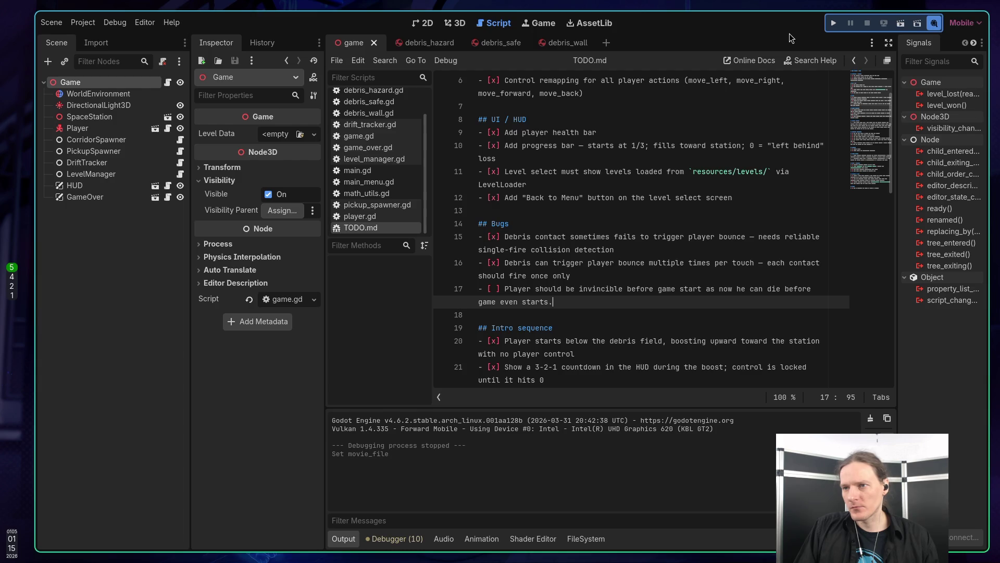
{"action": "left_click", "coordinate": [833, 26]}
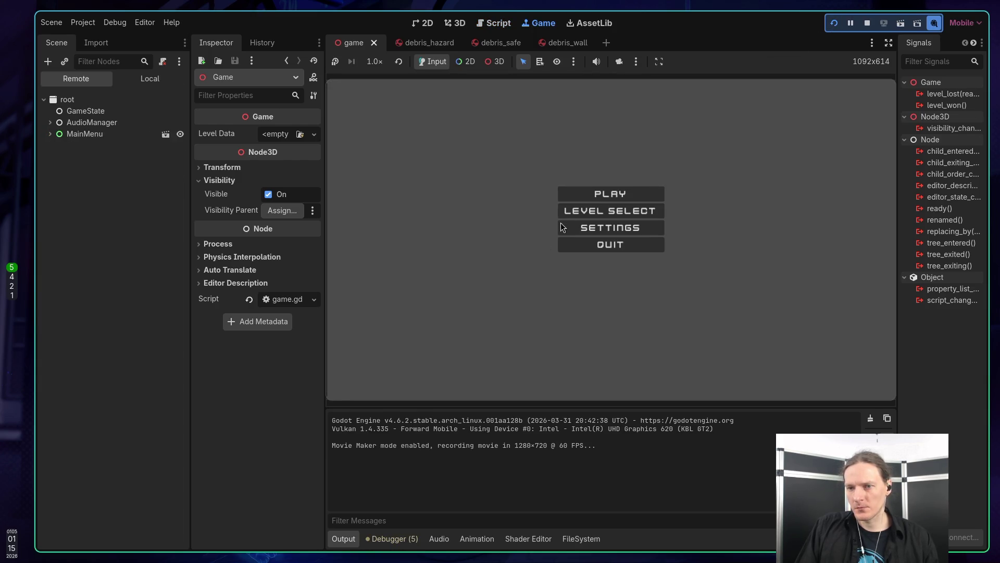
{"action": "left_click", "coordinate": [575, 213]}
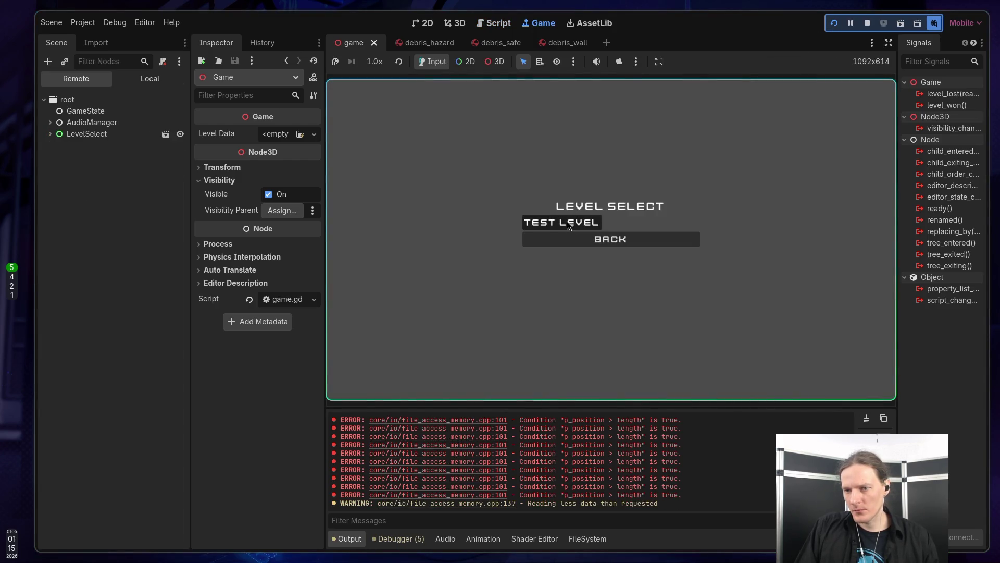
{"action": "left_click", "coordinate": [566, 220]}
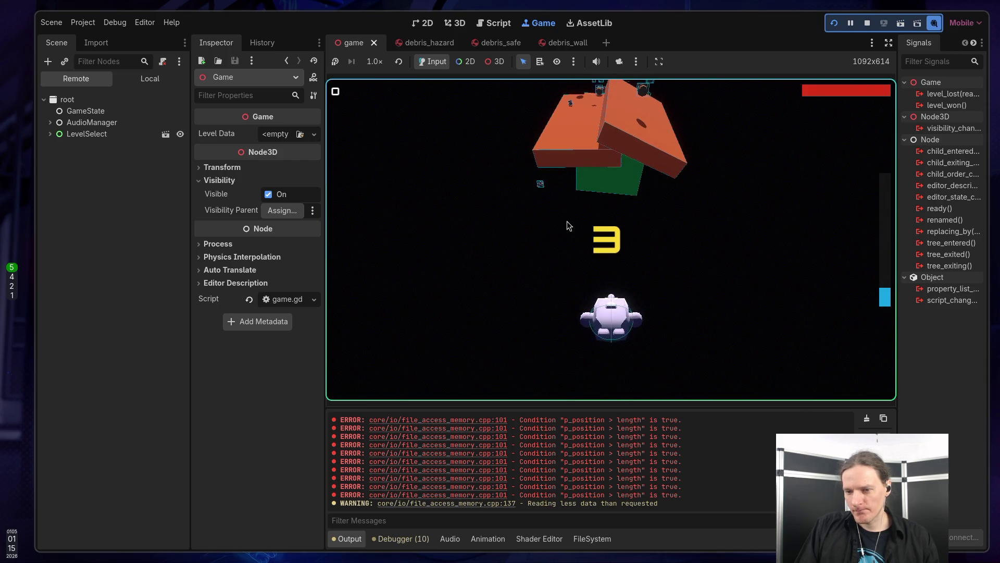
{"action": "left_click", "coordinate": [870, 25]}
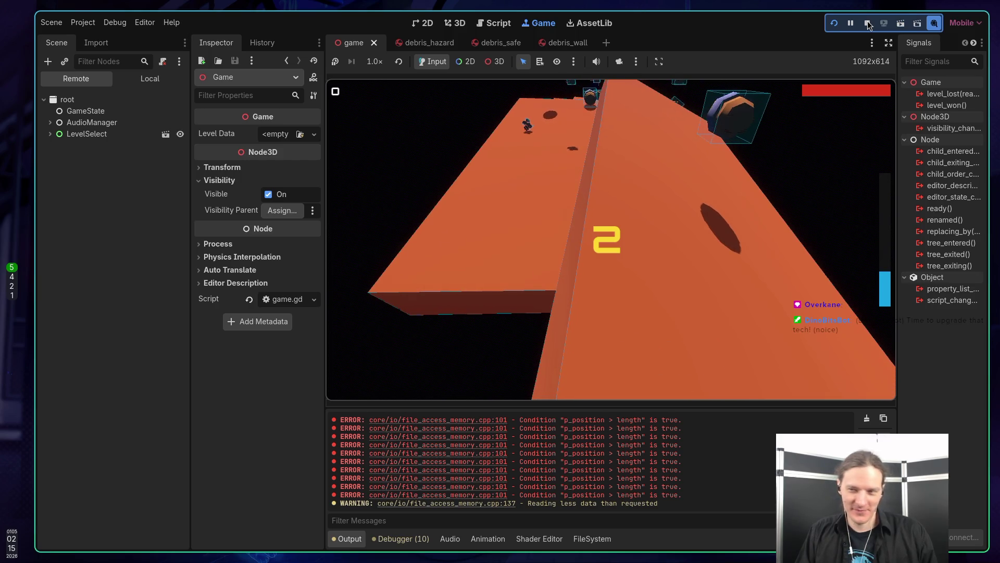
Open a new terminal on an empty workspace and run df -h, showing root 100% full
{"action": "key", "text": "super+1"}
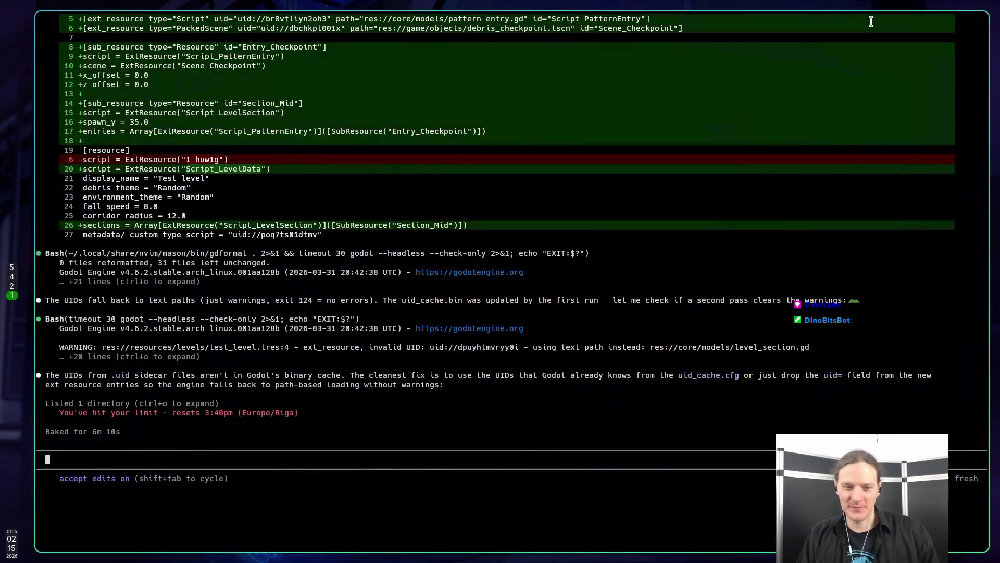
{"action": "key", "text": "super+3"}
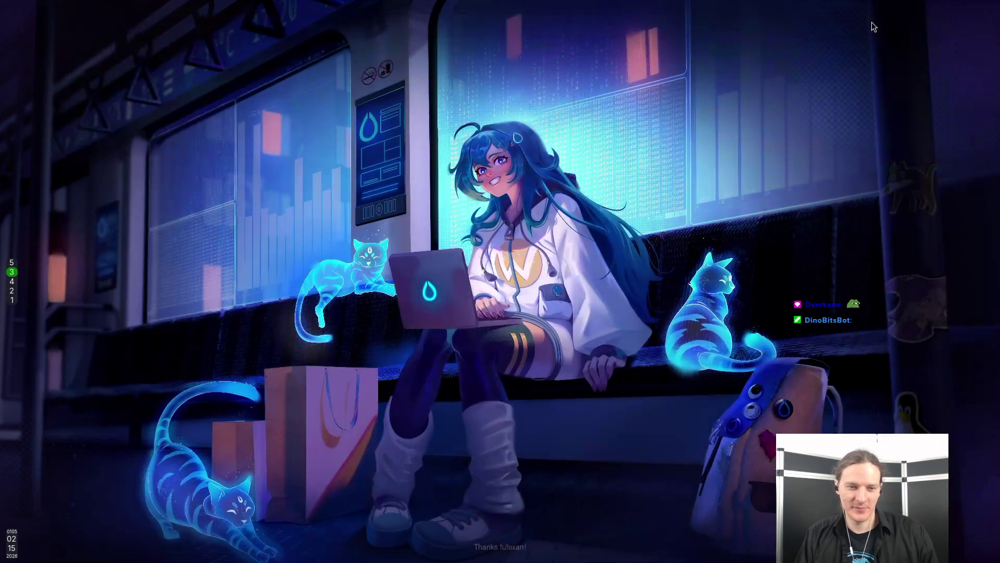
{"action": "key", "text": "super+Return"}
{"action": "type", "text": "df -h"}
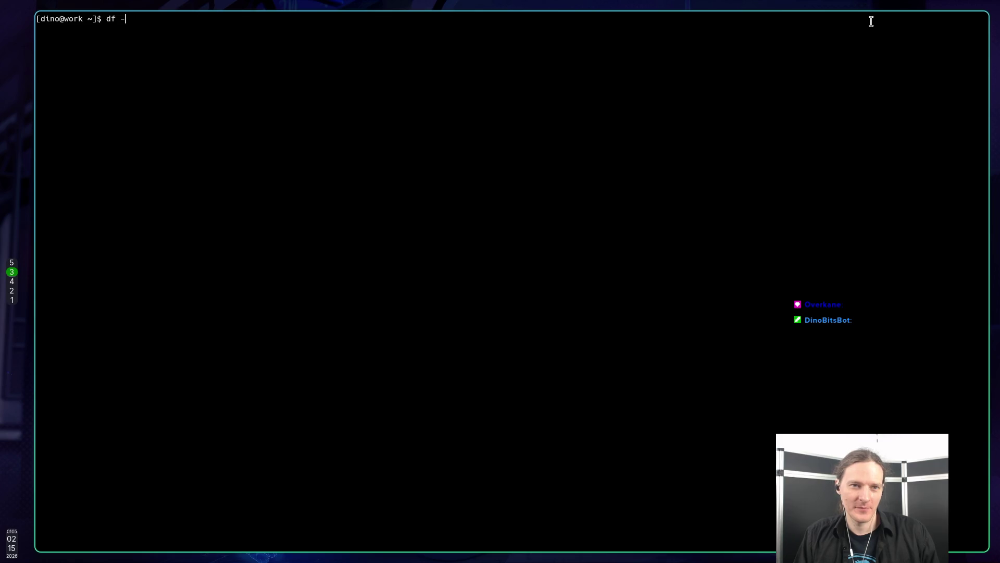
{"action": "key", "text": "Return"}
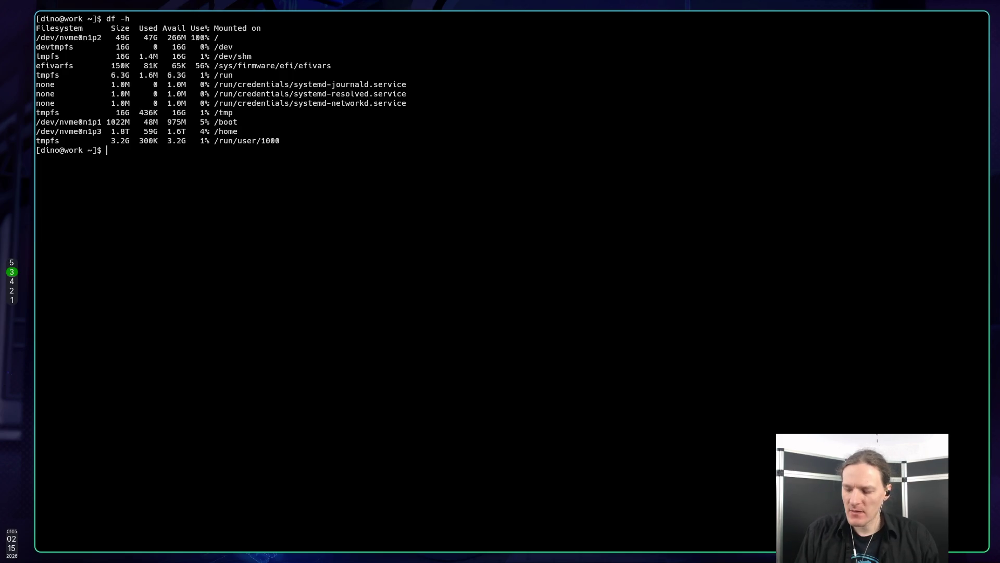
{"action": "type", "text": "ls -al /"}
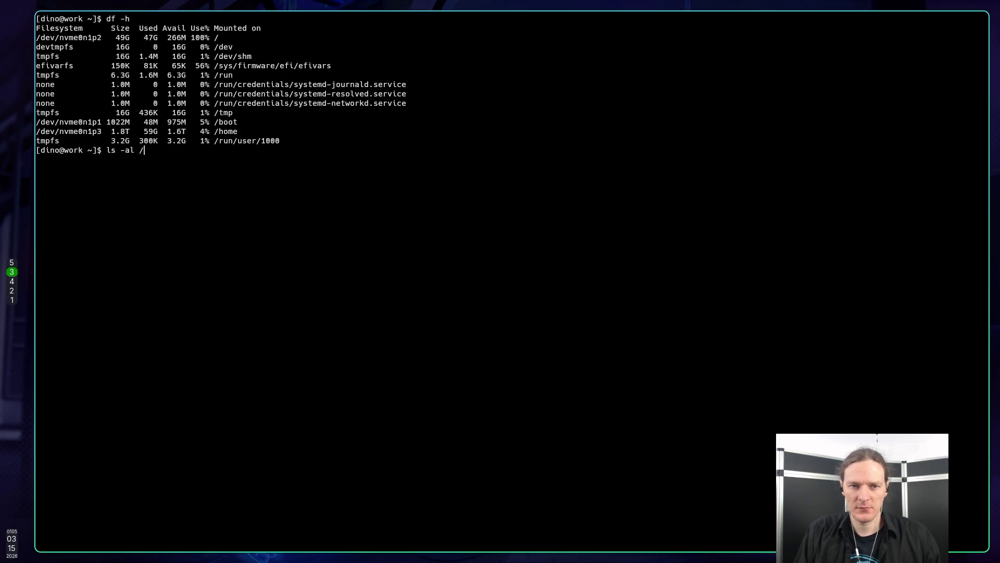
List the root directory and try entering /lost+found, retrying the cd with sudo
{"action": "key", "text": "Return"}
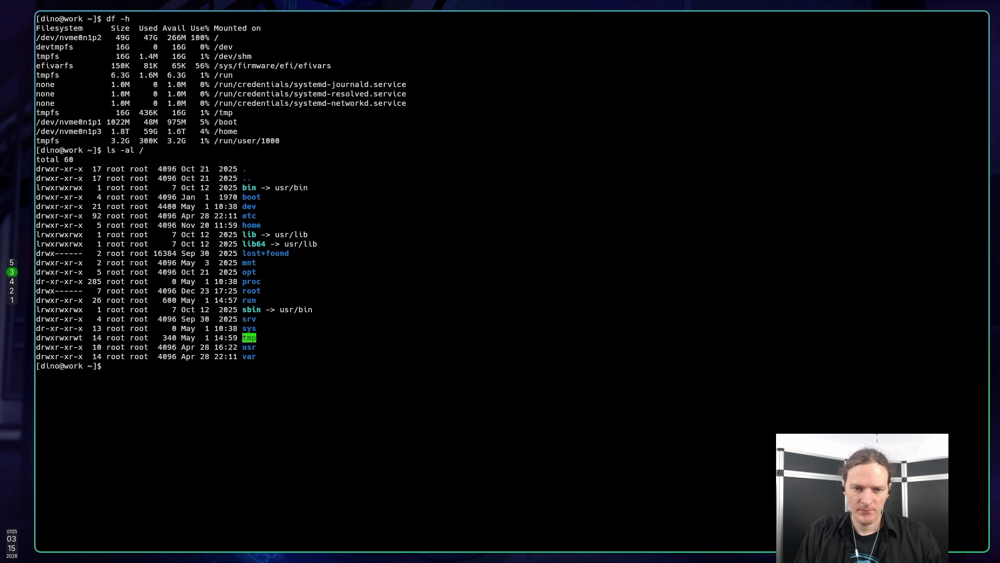
{"action": "type", "text": "cd /lost"}
{"action": "key", "text": "Tab"}
{"action": "key", "text": "Return"}
{"action": "key", "text": "Up"}
{"action": "type", "text": "sudo"}
{"action": "key", "text": "Return"}
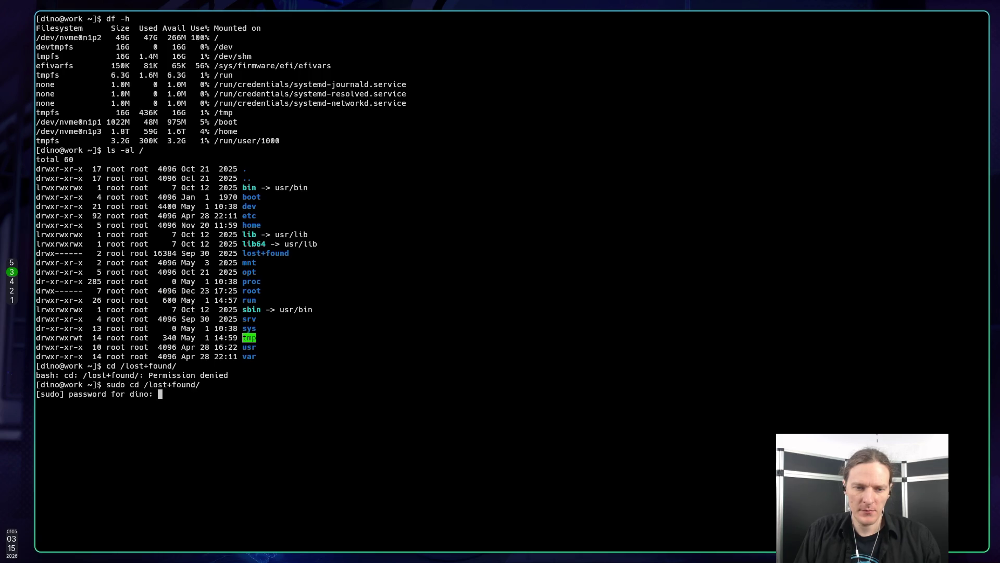
{"action": "key", "text": "Return"}
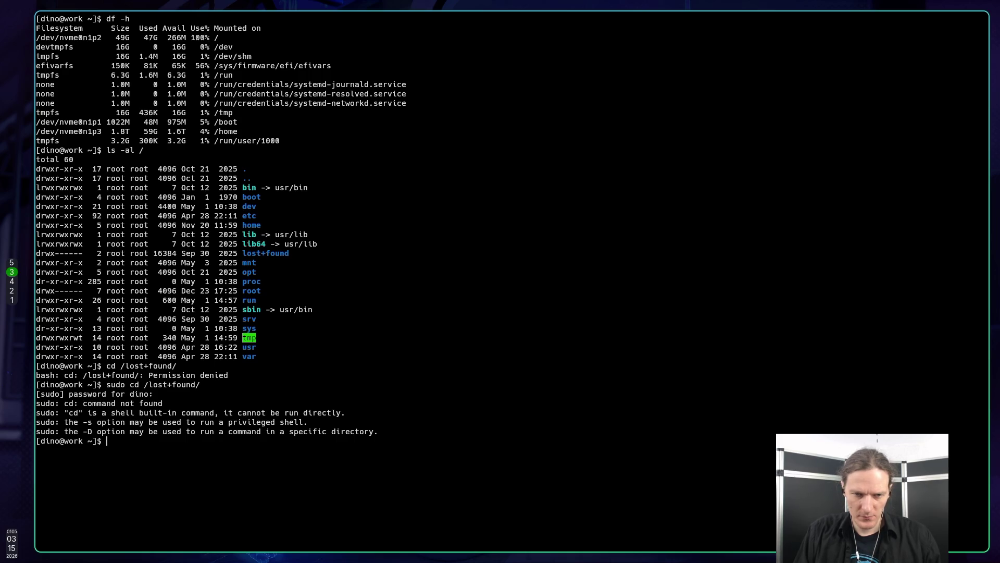
Open a root shell with sudo su and list /lost+found, confirming it is empty
{"action": "type", "text": "sudo su"}
{"action": "key", "text": "Return"}
{"action": "type", "text": "cd /los"}
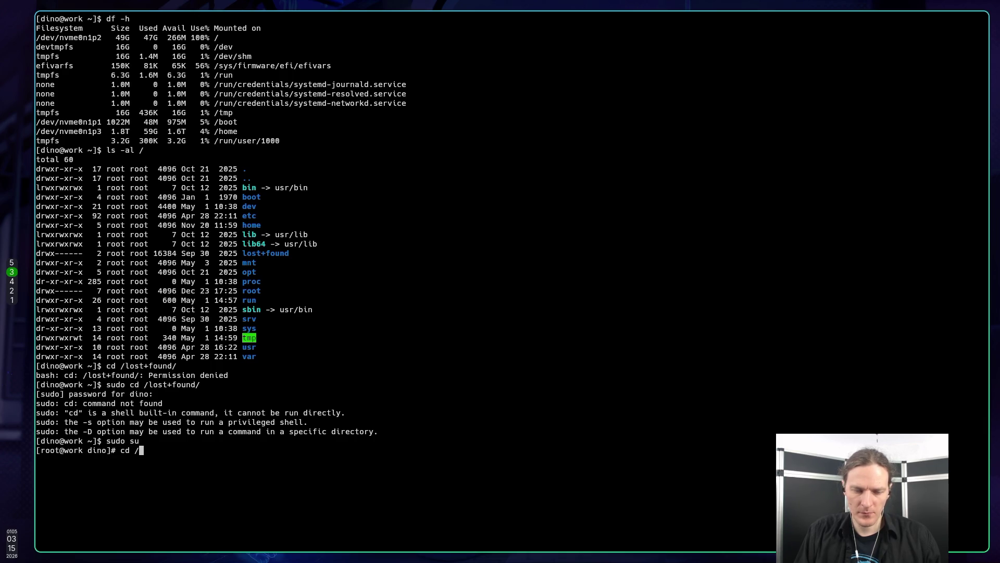
{"action": "key", "text": "Tab"}
{"action": "key", "text": "Return"}
{"action": "type", "text": "ls -al"}
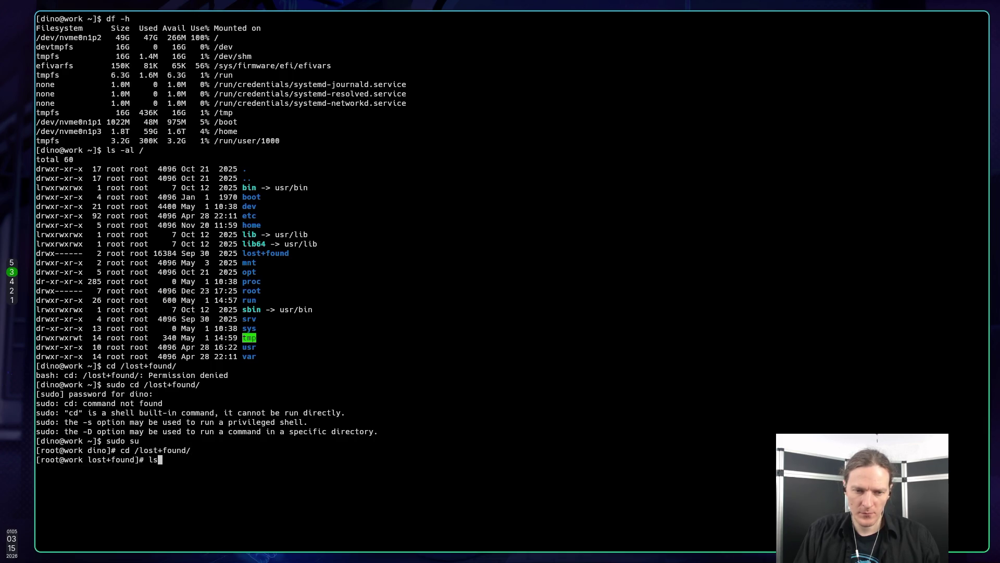
{"action": "key", "text": "Return"}
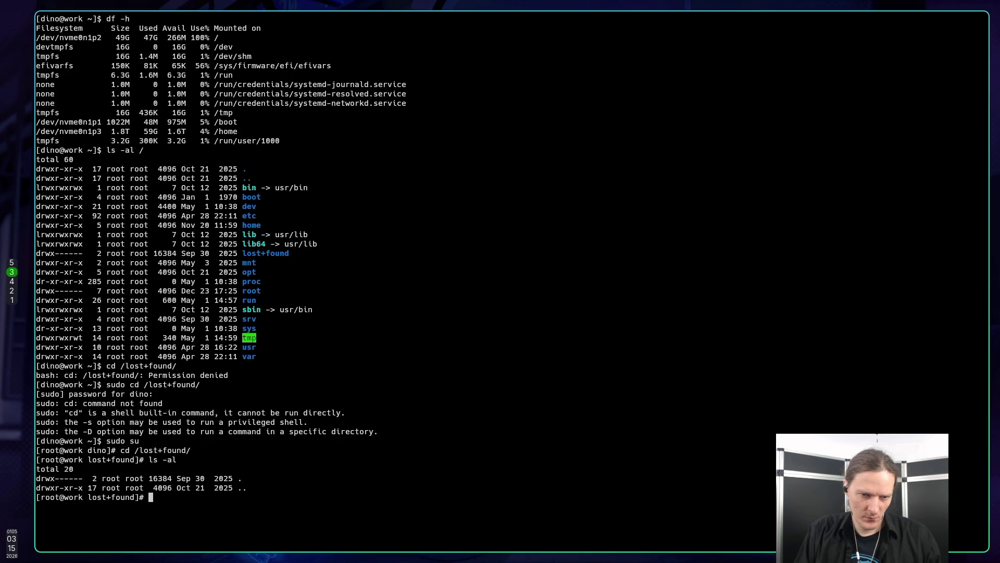
Return to root's home, exit the root shell, and go back to the running game
{"action": "type", "text": "ls a-"}
{"action": "key", "text": "BackSpace"}
{"action": "key", "text": "BackSpace"}
{"action": "key", "text": "BackSpace"}
{"action": "type", "text": "cd"}
{"action": "key", "text": "Return"}
{"action": "type", "text": "exit"}
{"action": "key", "text": "Return"}
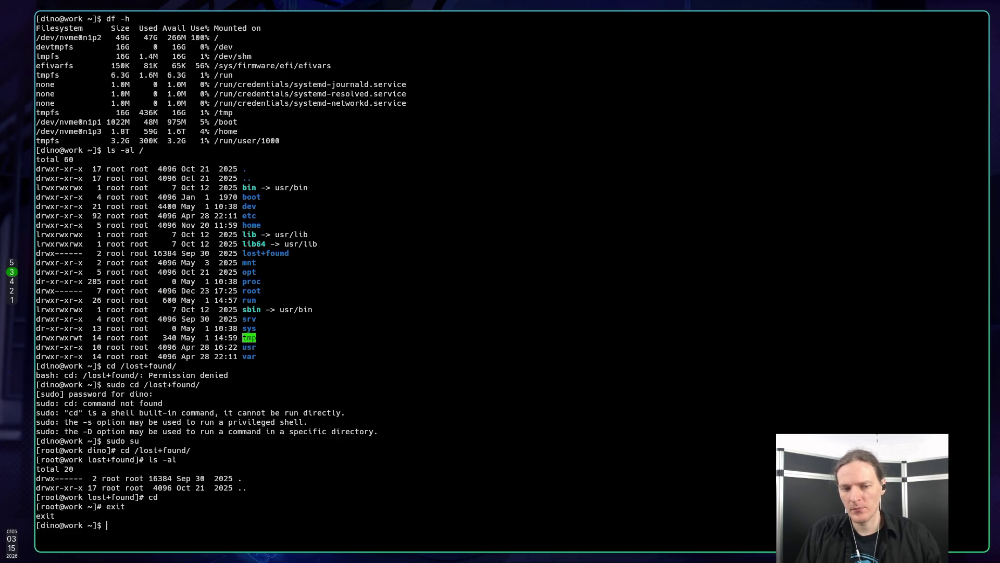
{"action": "key", "text": "super+2"}
{"action": "key", "text": "super+5"}
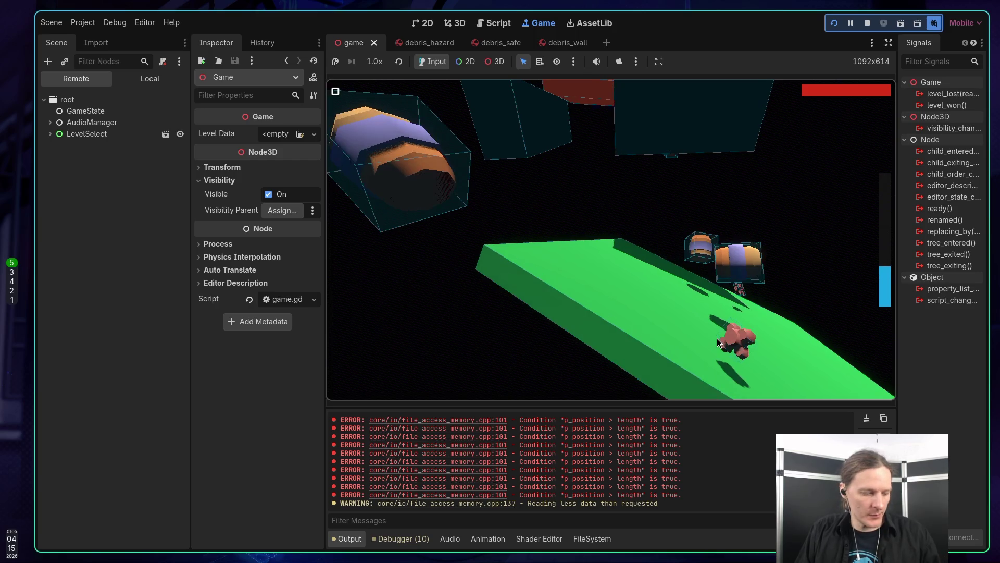
Play the recorded Test level, then switch over to workspace 3
{"action": "key", "text": "super+3"}
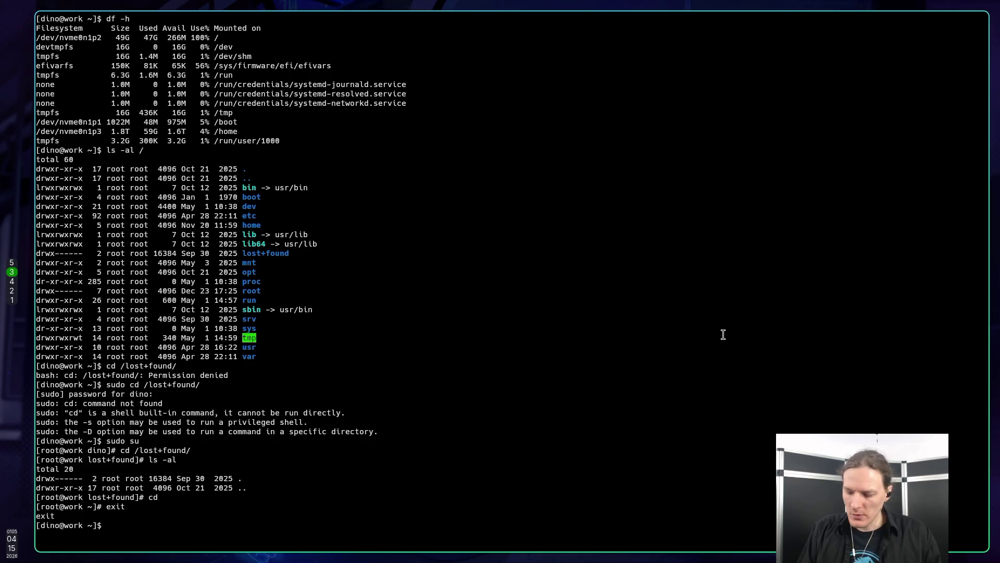
Rerun df -h from the command history
{"action": "key", "text": "Up"}
{"action": "key", "text": "Up"}
{"action": "key", "text": "Up"}
{"action": "key", "text": "Up"}
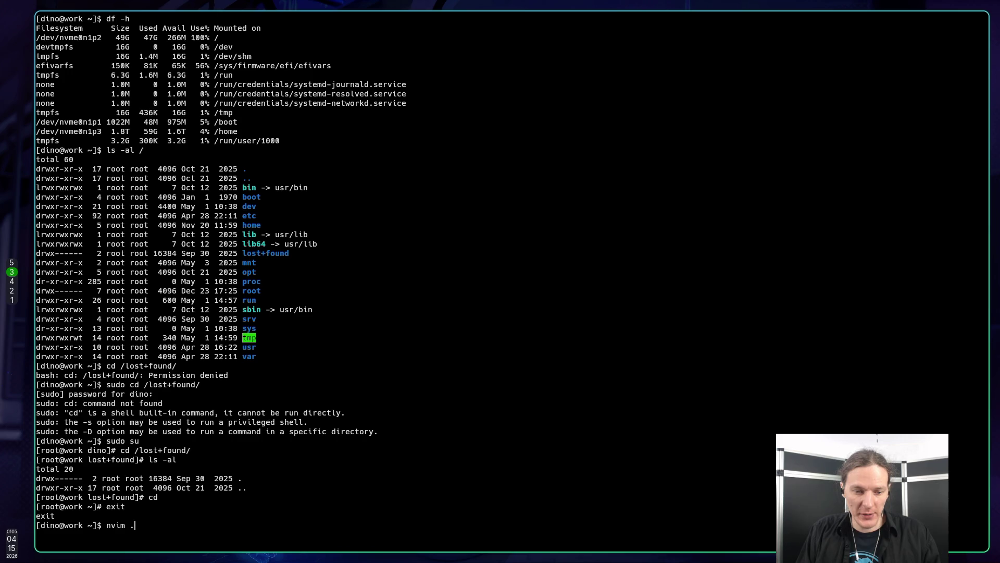
{"action": "key", "text": "Down"}
{"action": "key", "text": "Down"}
{"action": "key", "text": "Down"}
{"action": "key", "text": "Down"}
{"action": "key", "text": "Up"}
{"action": "key", "text": "Up"}
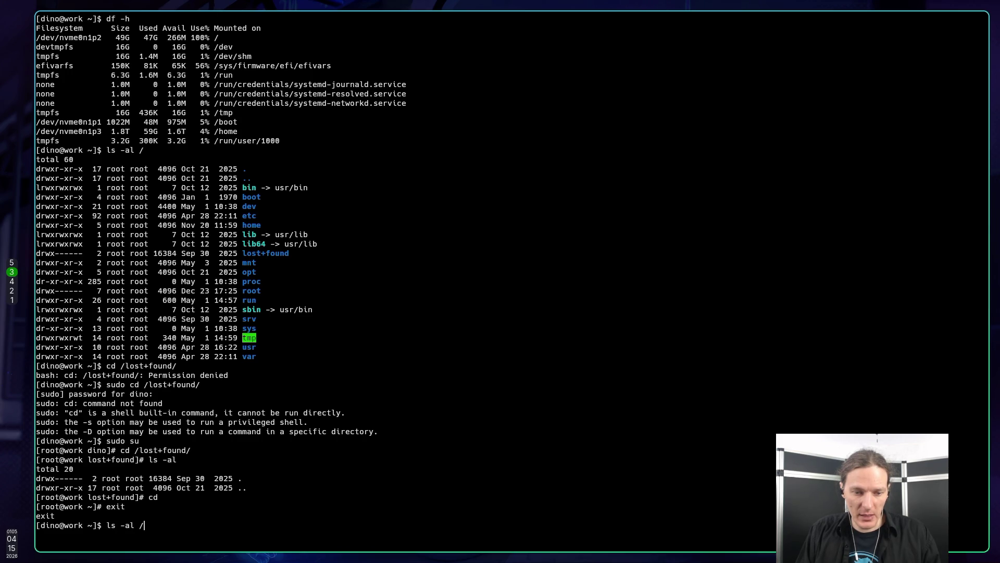
{"action": "key", "text": "Return"}
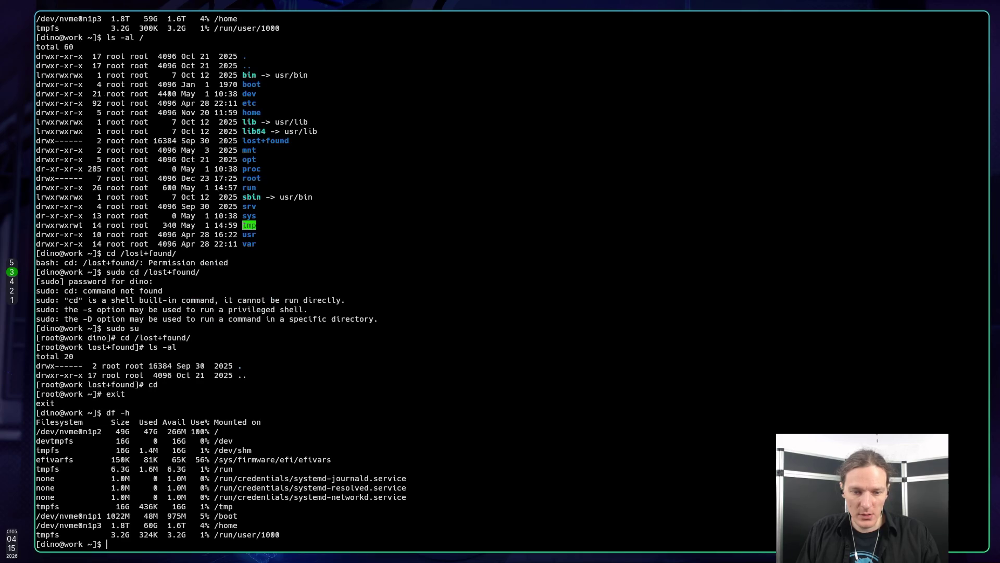
Highlight the / and /home rows to compare the full root against /home's free space
{"action": "double_click", "coordinate": [228, 525]}
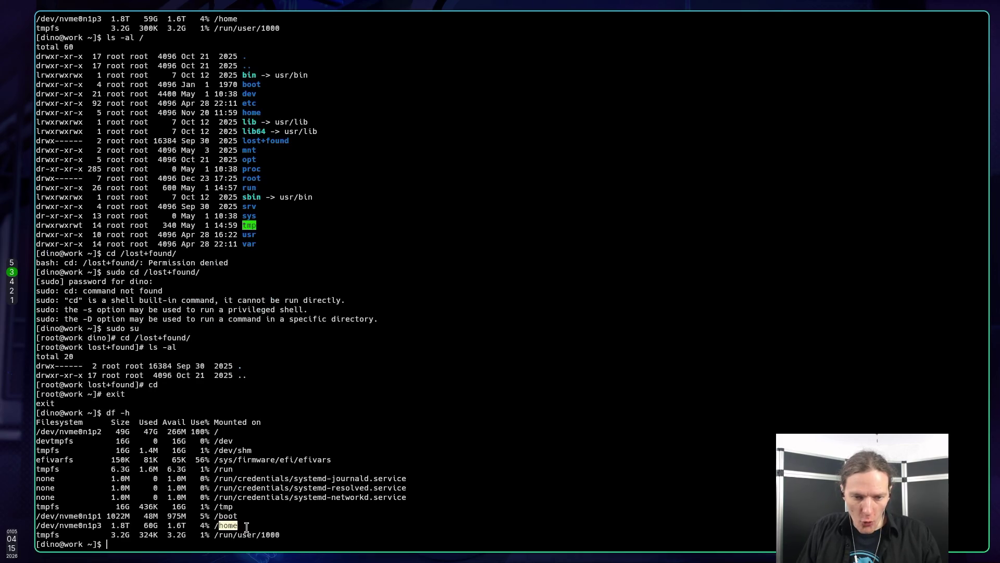
{"action": "left_click_drag", "start_coordinate": [50, 525], "coordinate": [100, 526]}
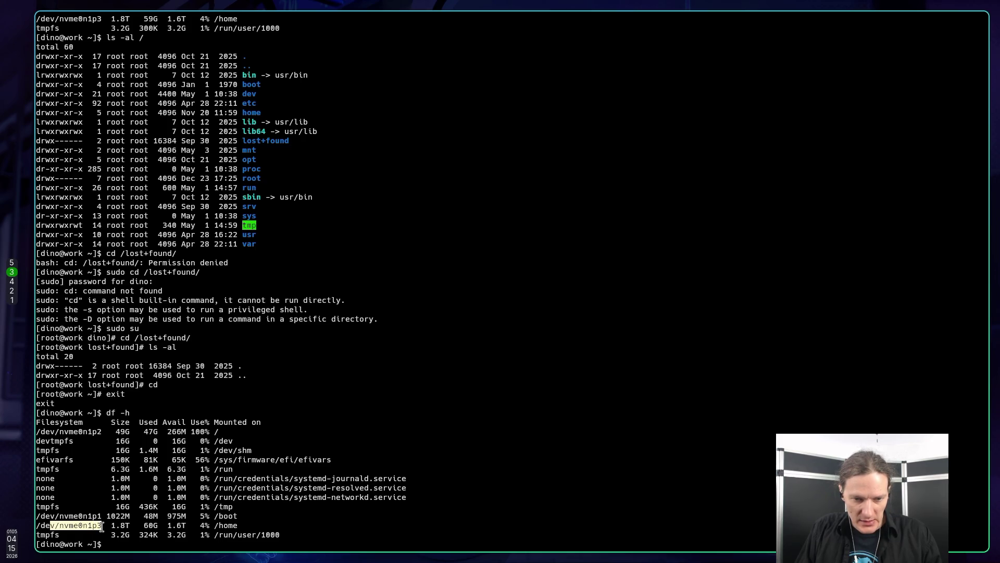
{"action": "left_click", "coordinate": [102, 527]}
{"action": "mouse_move", "coordinate": [120, 527]}
{"action": "left_mouse_down"}
{"action": "mouse_move", "coordinate": [224, 525]}
{"action": "mouse_move", "coordinate": [125, 525]}
{"action": "mouse_move", "coordinate": [200, 525]}
{"action": "left_mouse_up"}
{"action": "left_click", "coordinate": [224, 525]}
{"action": "left_click", "coordinate": [200, 525]}
{"action": "mouse_move", "coordinate": [223, 432]}
{"action": "left_mouse_down"}
{"action": "mouse_move", "coordinate": [129, 433]}
{"action": "mouse_move", "coordinate": [173, 432]}
{"action": "left_mouse_up"}
{"action": "left_click", "coordinate": [129, 432]}
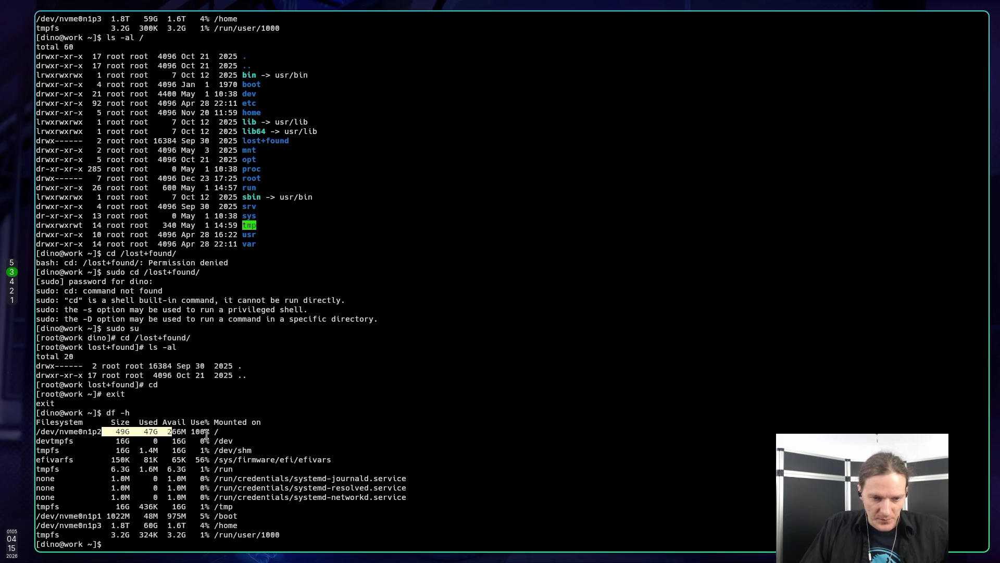
{"action": "left_click", "coordinate": [219, 521]}
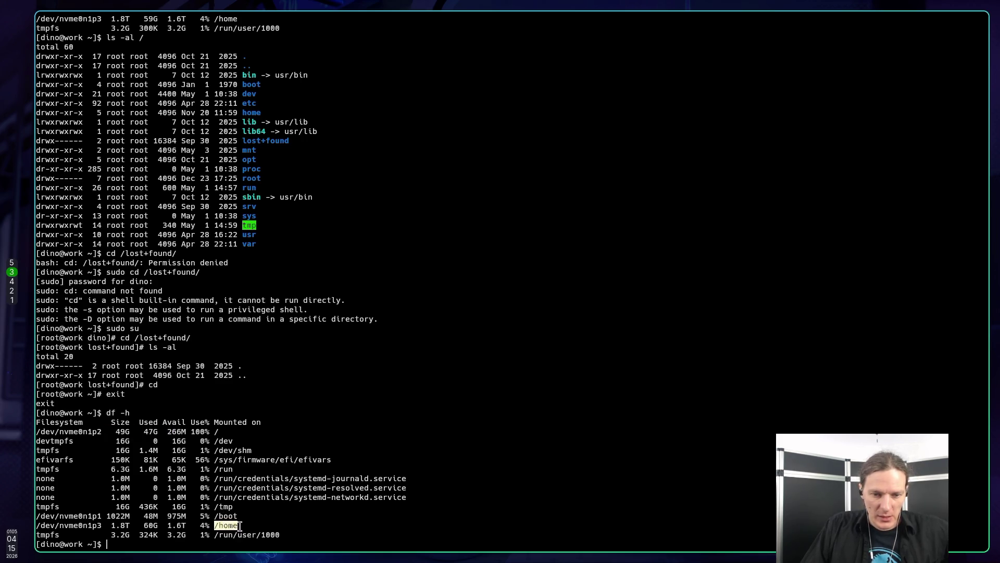
{"action": "left_click_drag", "start_coordinate": [213, 525], "coordinate": [36, 525]}
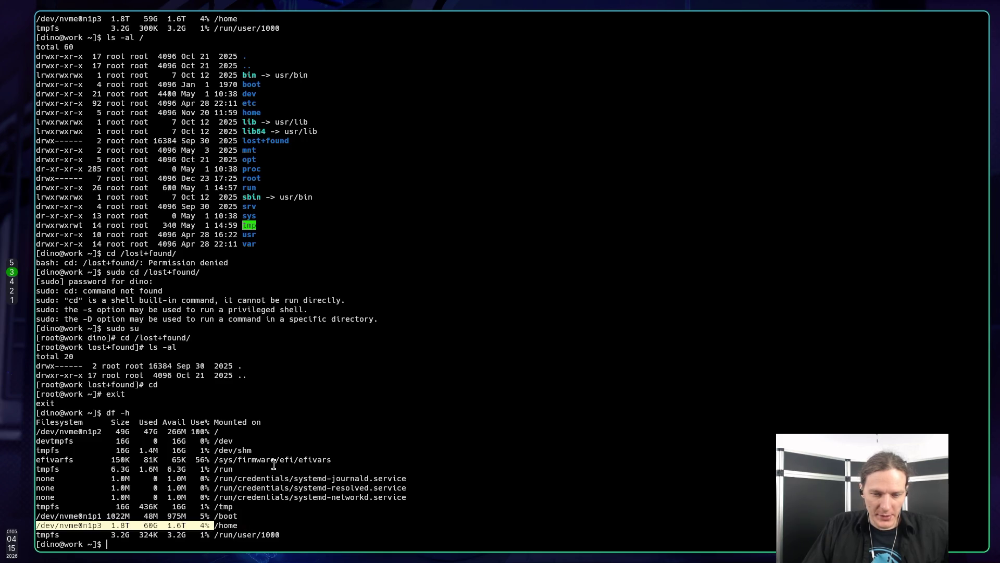
{"action": "key", "text": "super+5"}
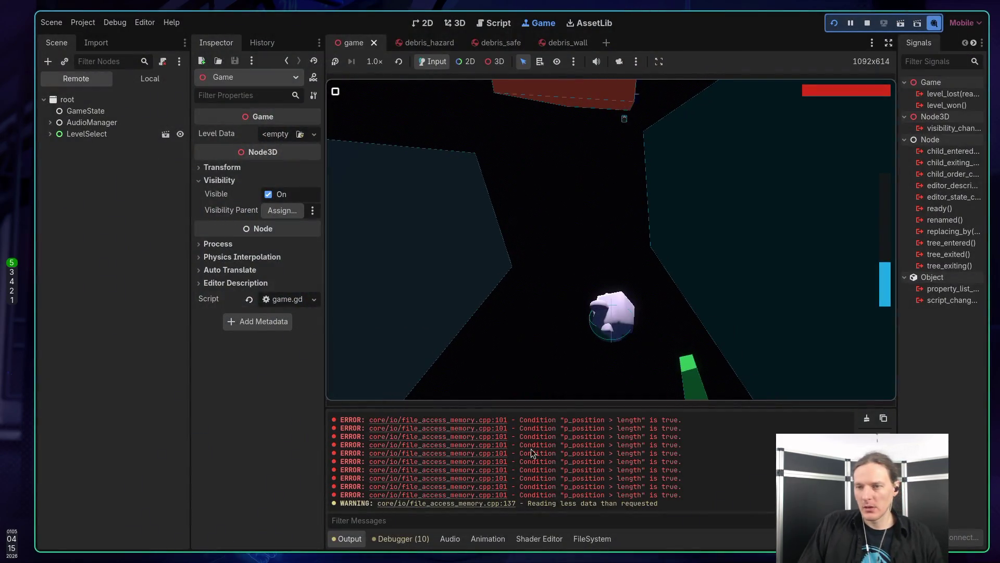
Play the space-debris game in the Game view, then move to the Claude Code session
{"action": "left_click", "coordinate": [718, 163]}
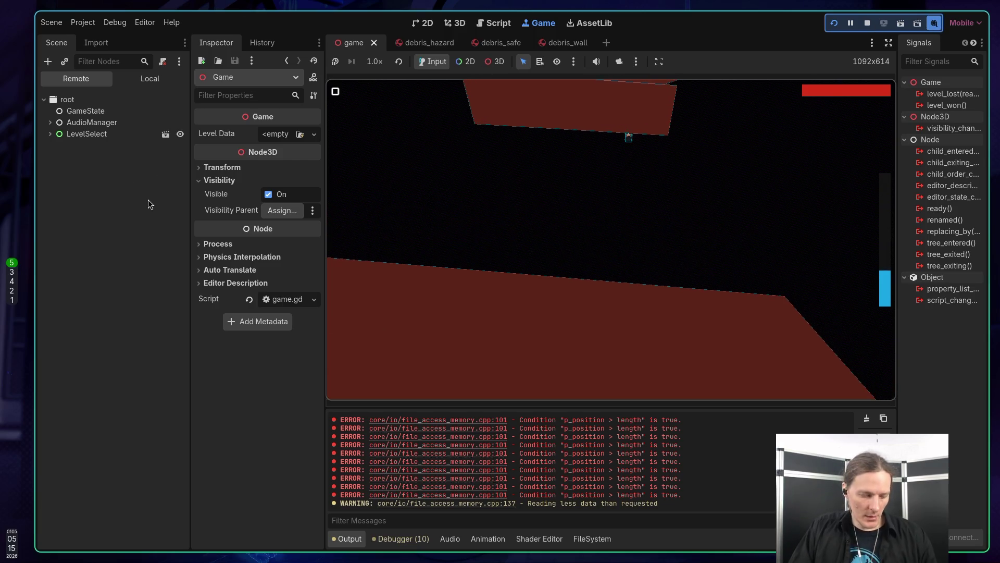
{"action": "key", "text": "super+1"}
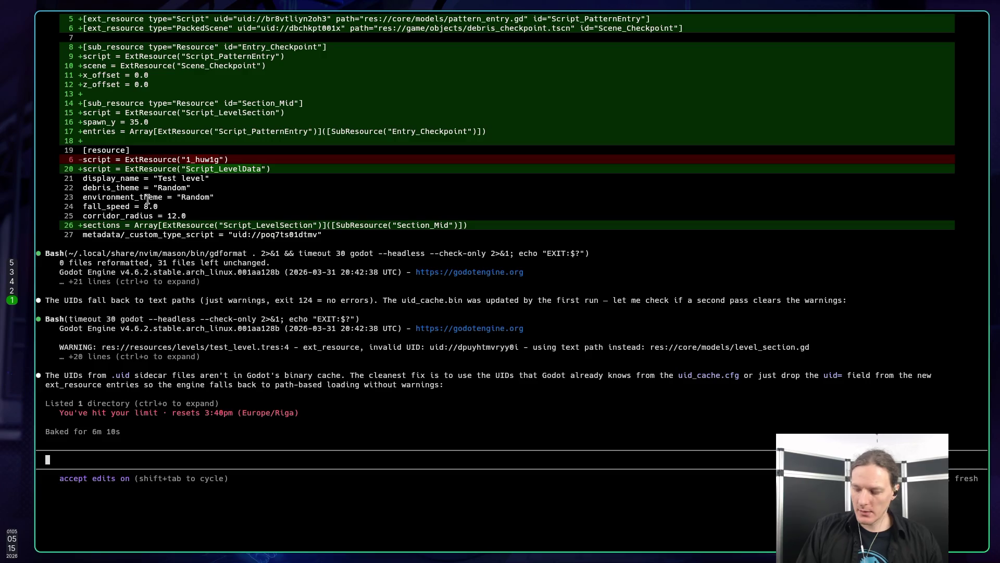
Send 'kill running godot' to Claude Code, which hits the usage limit, then return to the shell
{"action": "type", "text": "kil"}
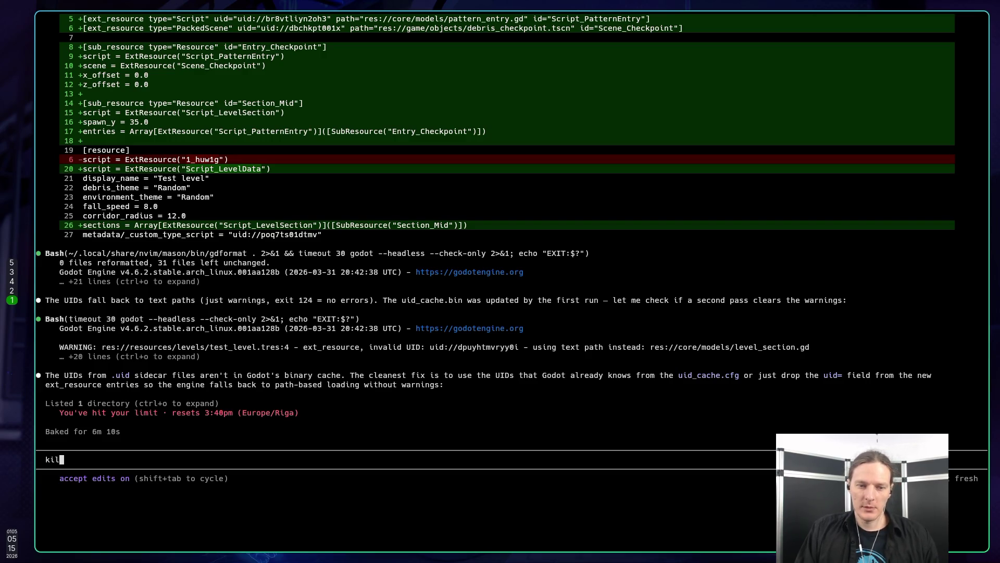
{"action": "type", "text": "l running godot"}
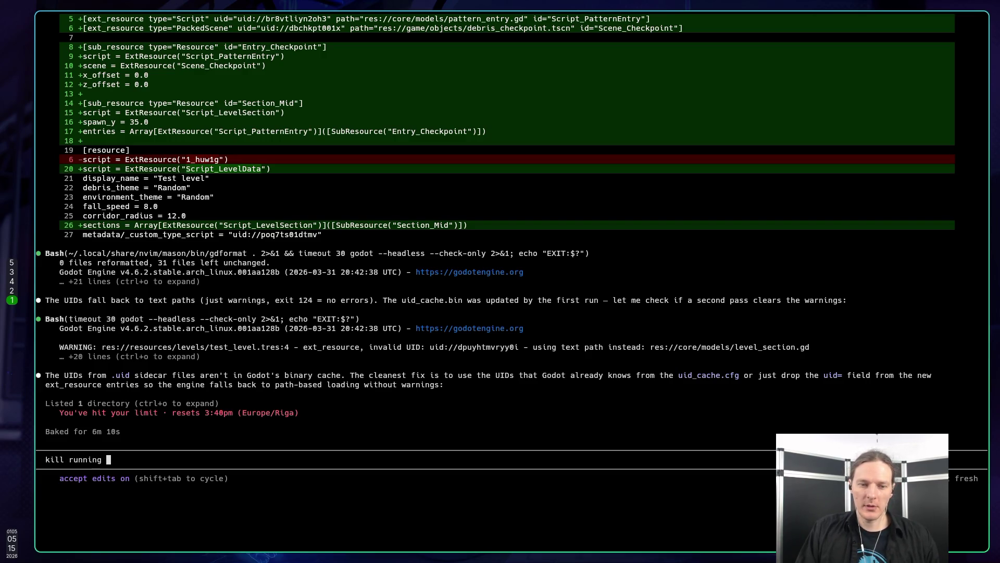
{"action": "key", "text": "Return"}
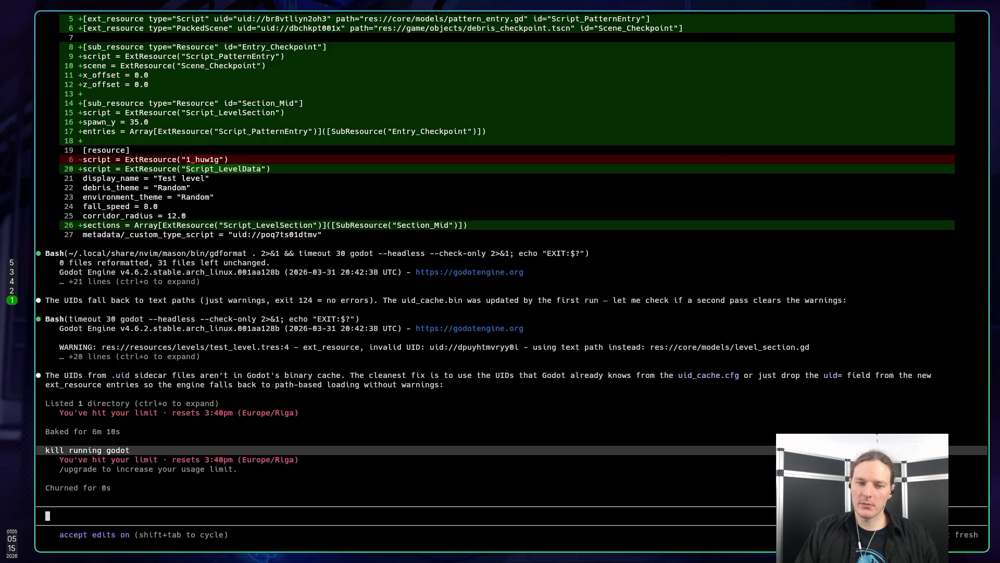
{"action": "key", "text": "super+2"}
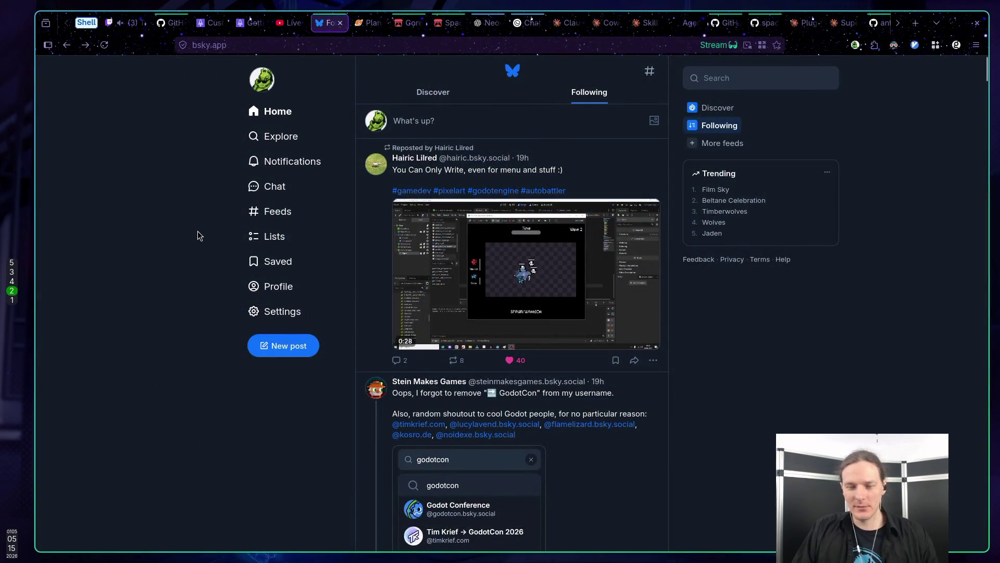
{"action": "key", "text": "super+3"}
{"action": "type", "text": "ops"}
{"action": "key", "text": "BackSpace"}
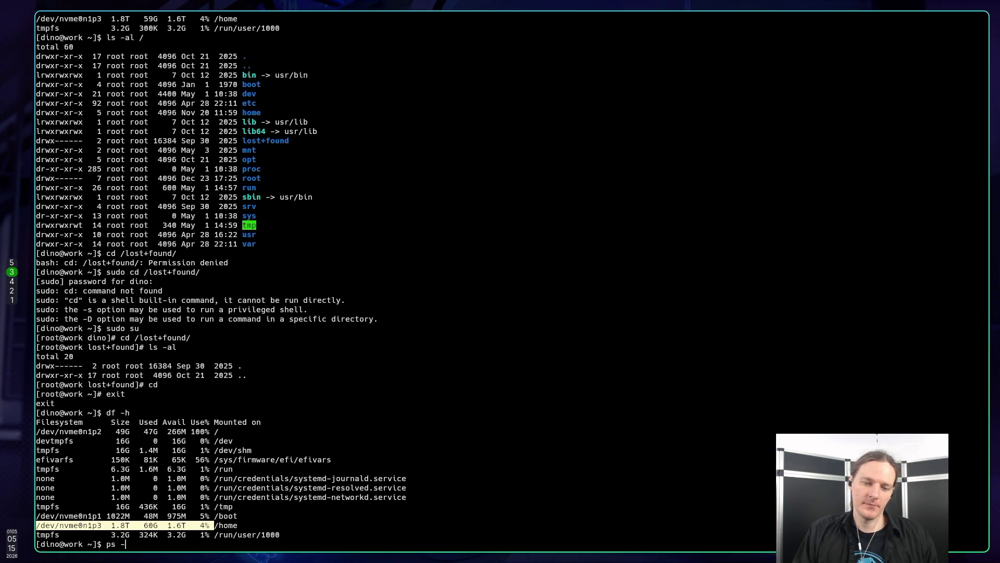
{"action": "key", "text": "BackSpace"}
{"action": "key", "text": "BackSpace"}
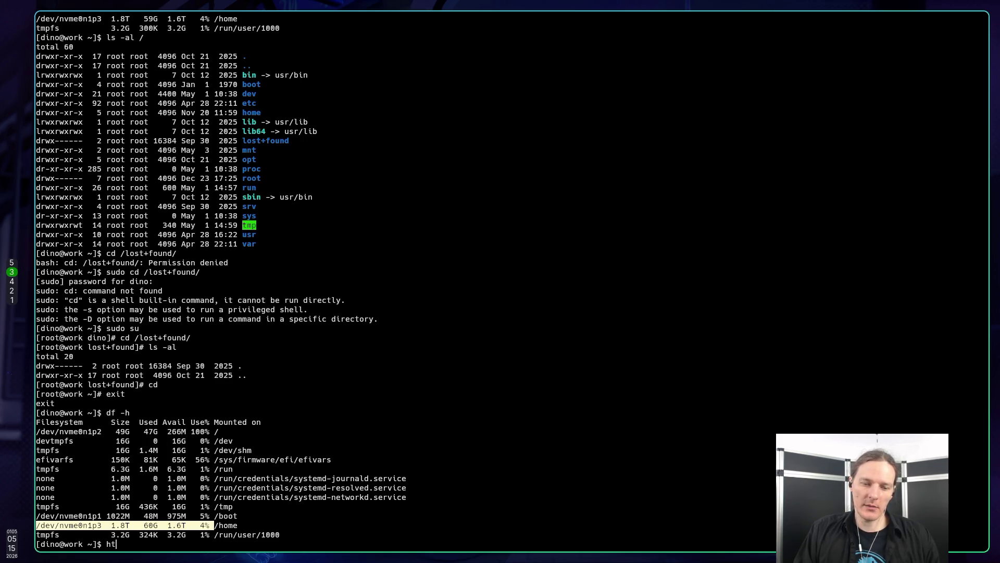
Launch htop and filter the process list to 'godot'
{"action": "type", "text": "oip"}
{"action": "key", "text": "Return"}
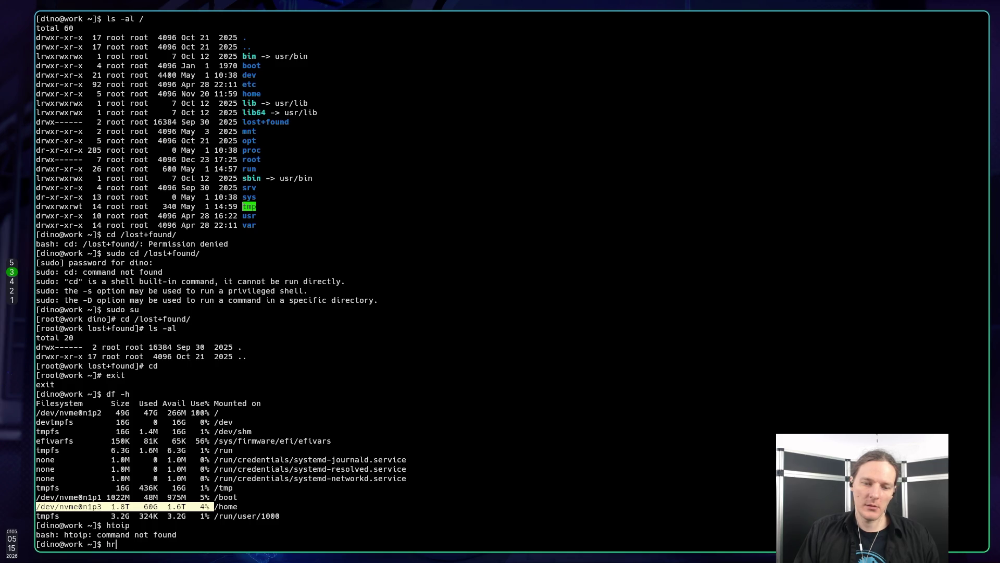
{"action": "type", "text": "op"}
{"action": "key", "text": "Return"}
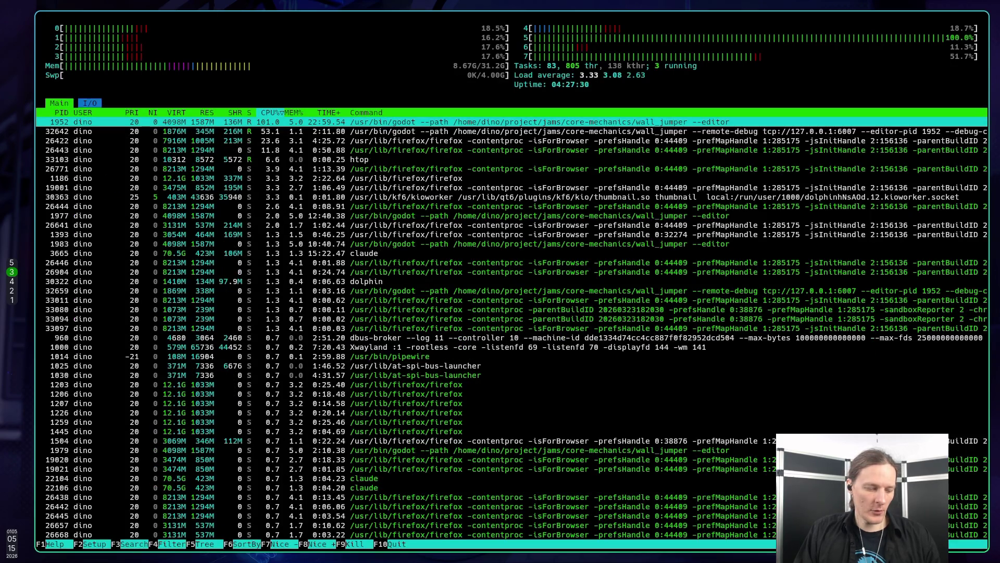
{"action": "key", "text": "F4"}
{"action": "type", "text": "godot"}
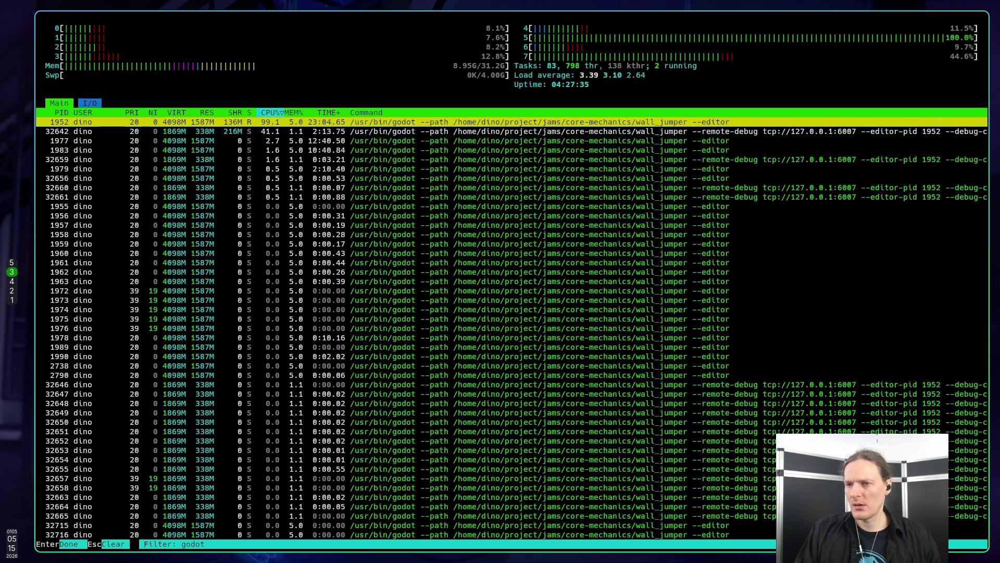
{"action": "key", "text": "Return"}
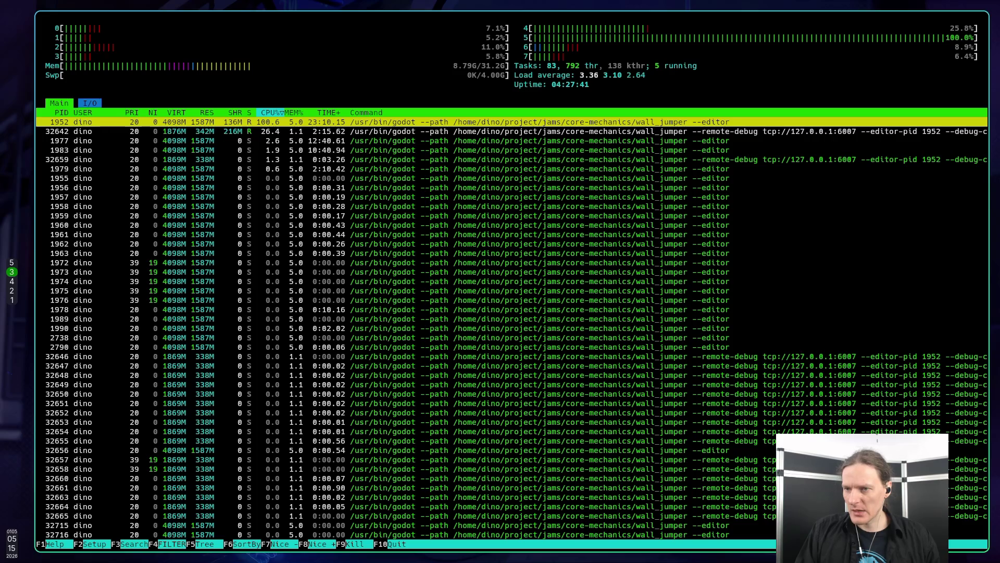
SIGTERM the Godot editor (PID 1952) and debug game processes, quit htop, and show an empty desktop
{"action": "key", "text": "shift+f"}
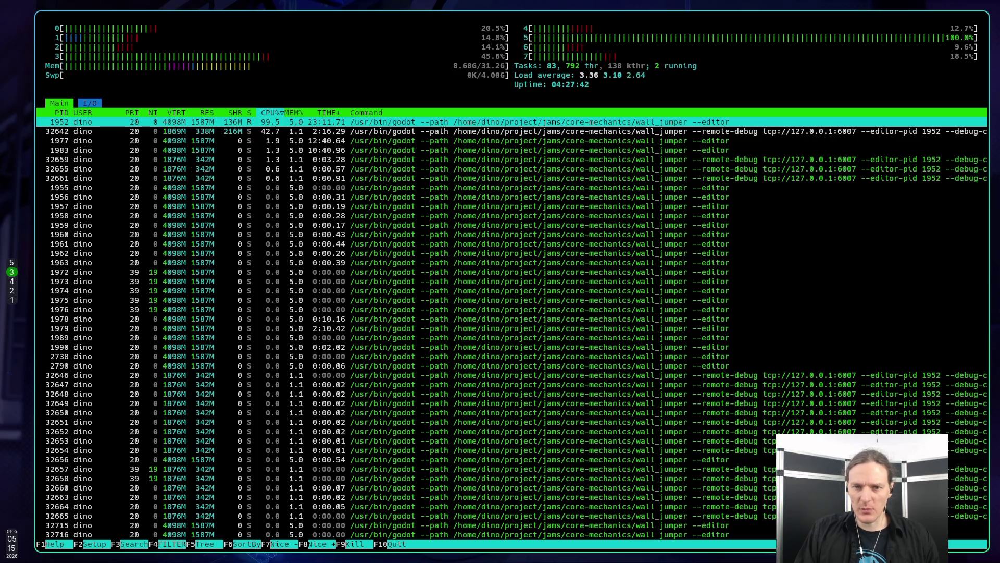
{"action": "key", "text": "F9"}
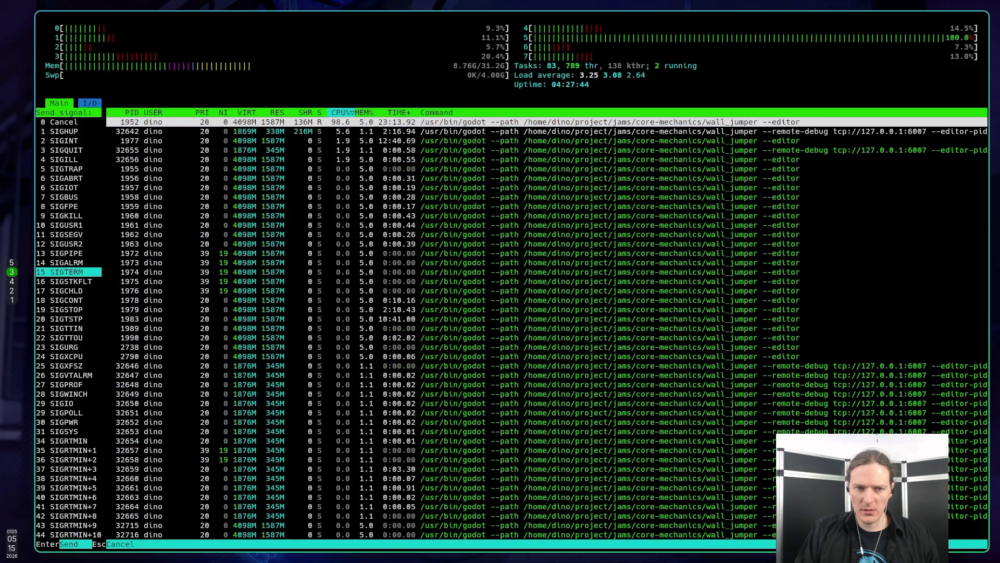
{"action": "key", "text": "Return"}
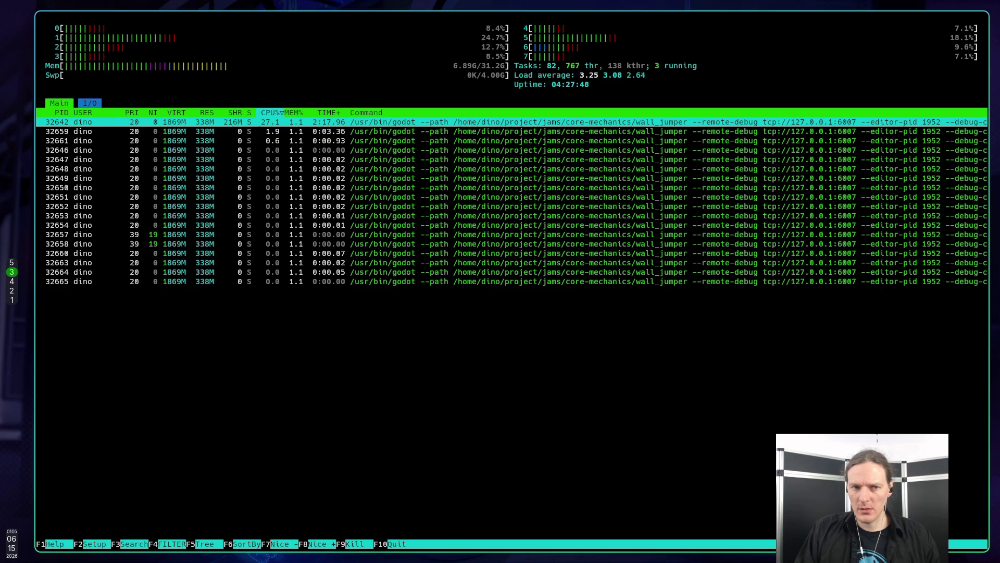
{"action": "key", "text": "F9"}
{"action": "key", "text": "Return"}
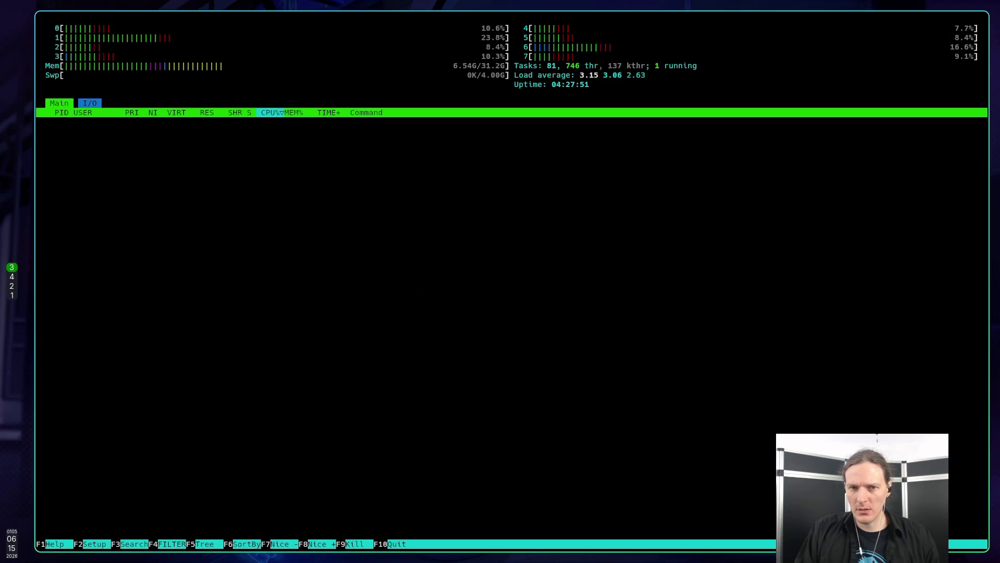
{"action": "key", "text": "q"}
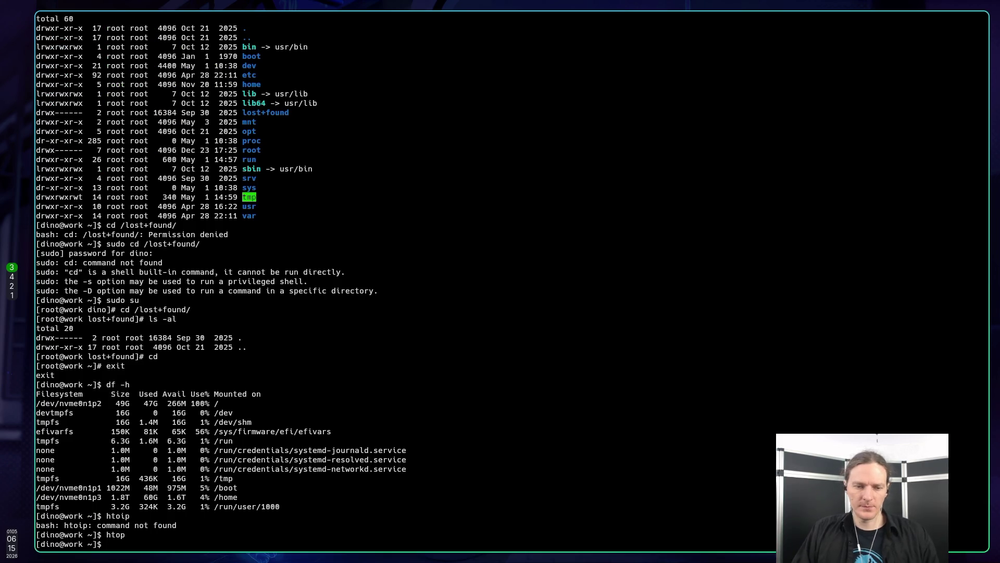
{"action": "key", "text": "super+4"}
{"action": "key", "text": "super+5"}
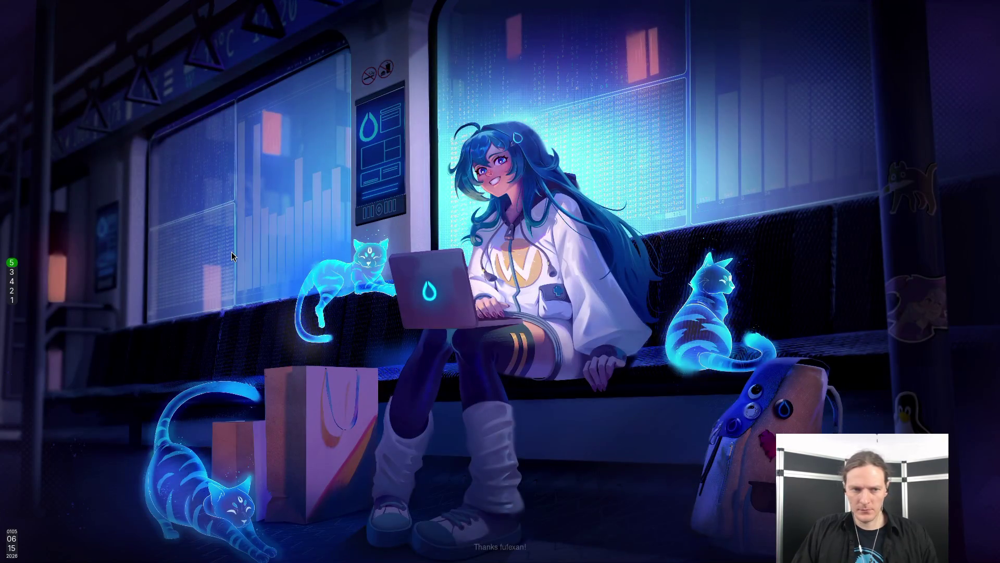
Launch Godot, open the Wall Jumper project, and go back to the terminal while assets reimport
{"action": "key", "text": "super+r"}
{"action": "key", "text": "Down"}
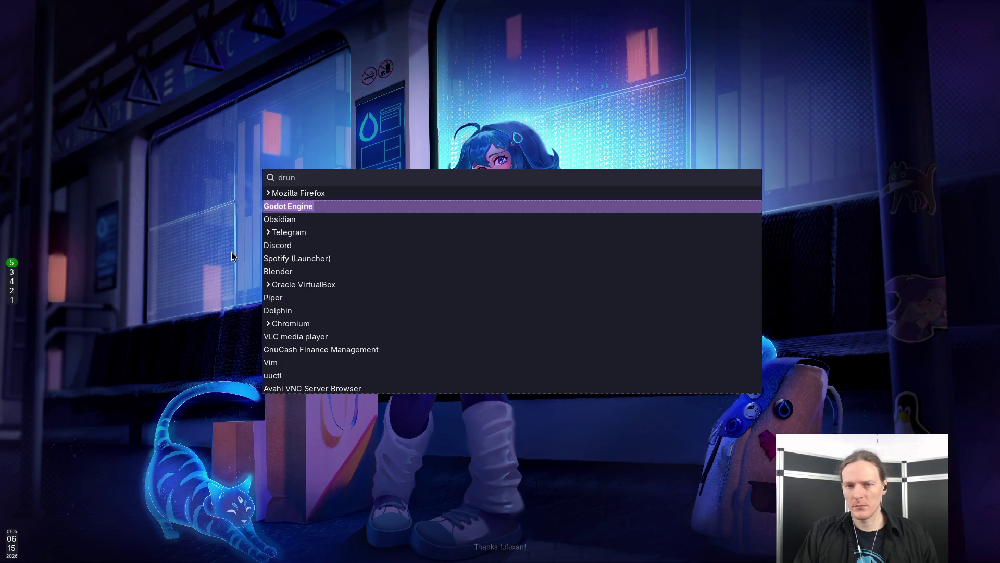
{"action": "key", "text": "Return"}
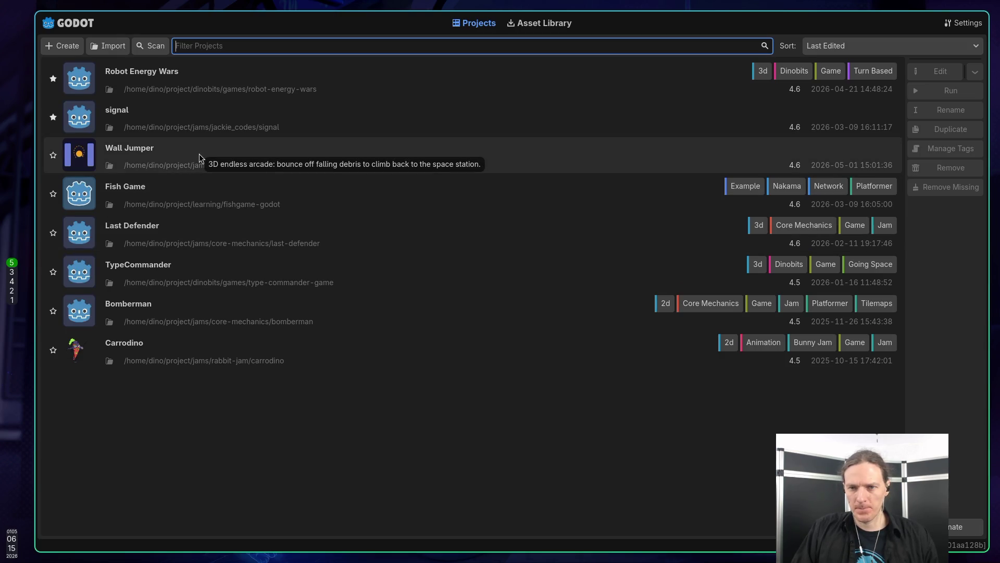
{"action": "double_click", "coordinate": [199, 154]}
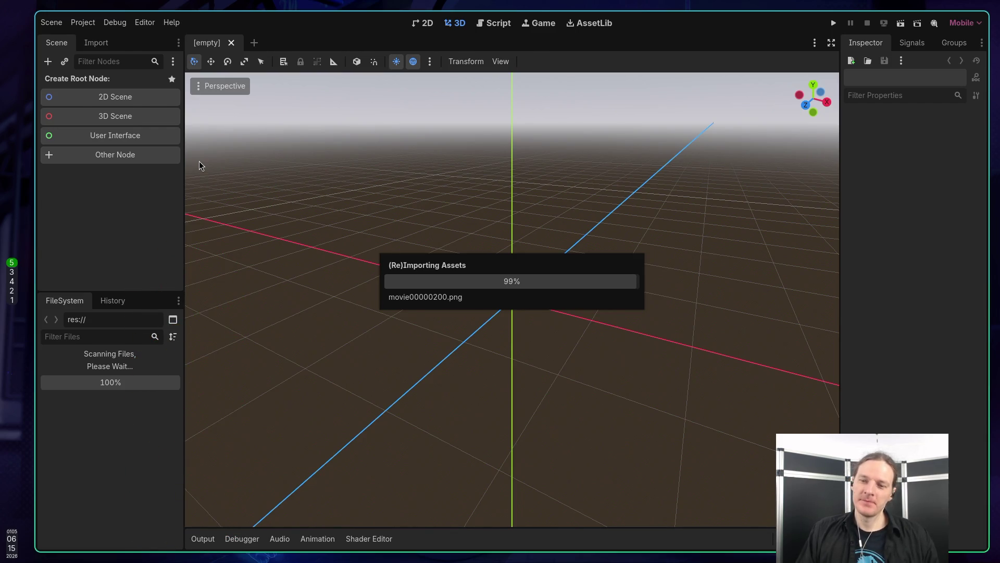
{"action": "key", "text": "super+4"}
{"action": "key", "text": "super+3"}
Change into the project's jams/core-mechanics/wall_jumper folder in the shell
{"action": "type", "text": "pro"}
{"action": "key", "text": "Tab"}
{"action": "key", "text": "Return"}
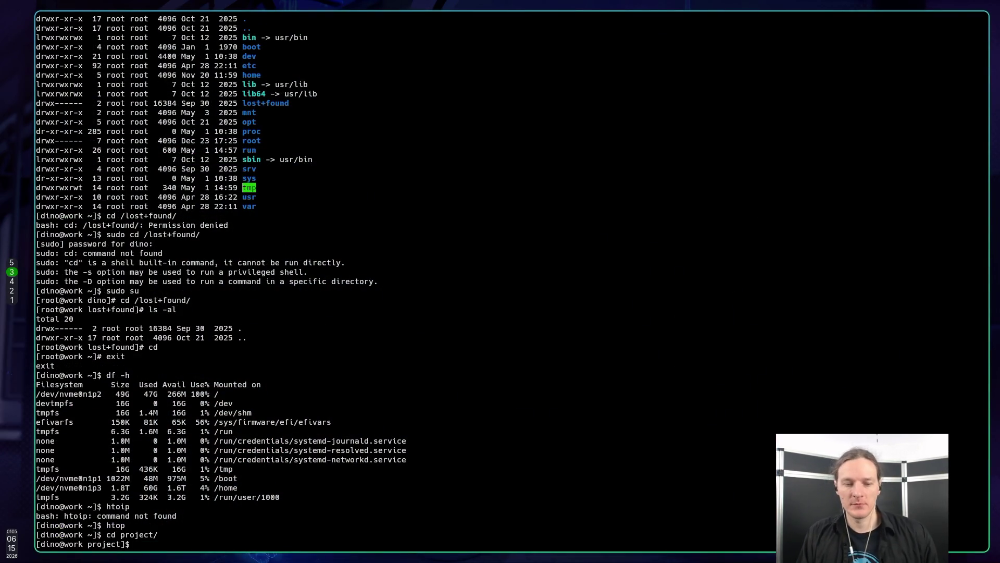
{"action": "type", "text": "cdja"}
{"action": "key", "text": "Tab"}
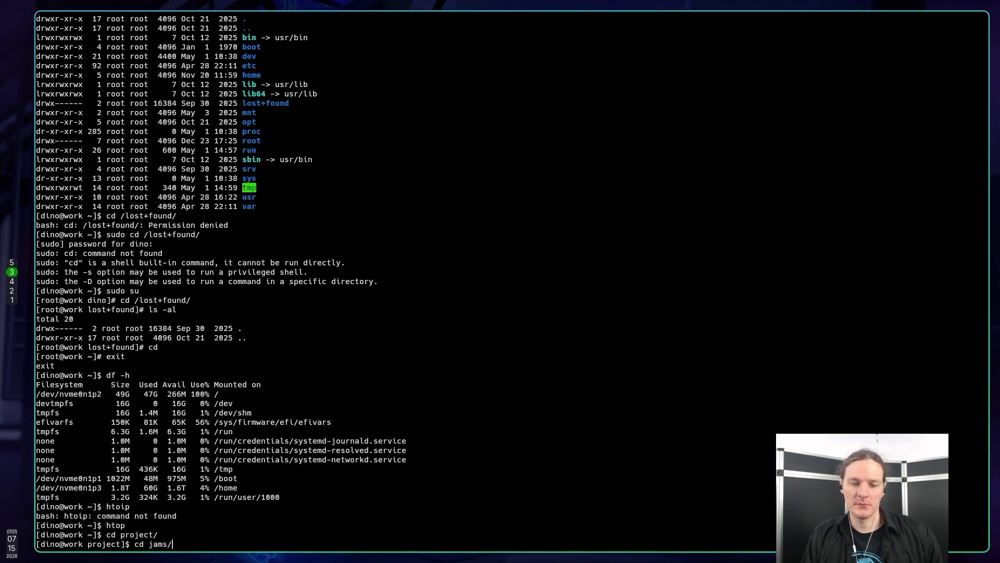
{"action": "key", "text": "Tab"}
{"action": "type", "text": "w"}
{"action": "key", "text": "Tab"}
{"action": "key", "text": "Return"}
Enter the build folder and list its contents in detail with ls -l
{"action": "type", "text": "d bu"}
{"action": "key", "text": "Tab"}
{"action": "key", "text": "Return"}
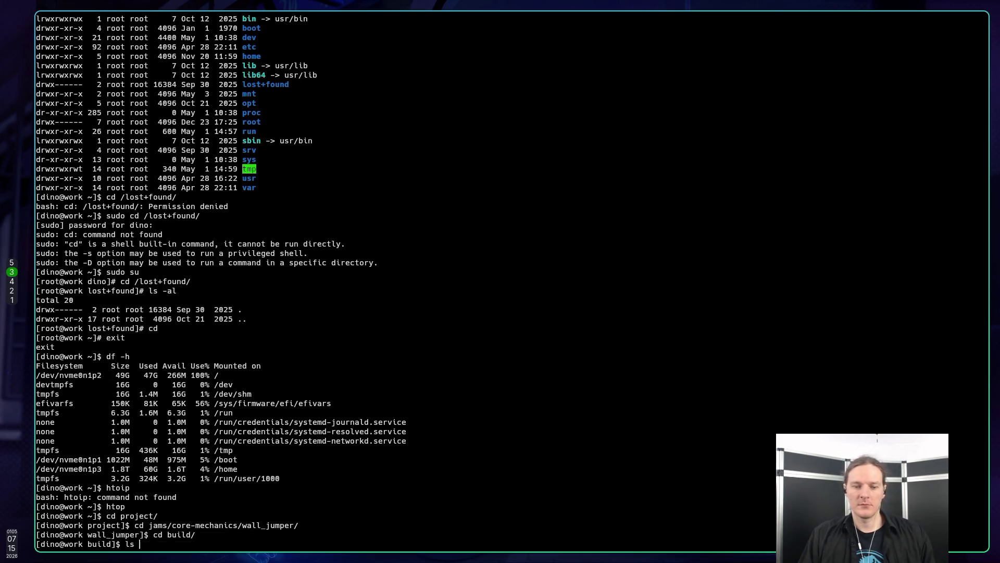
{"action": "type", "text": "-l"}
{"action": "key", "text": "Return"}
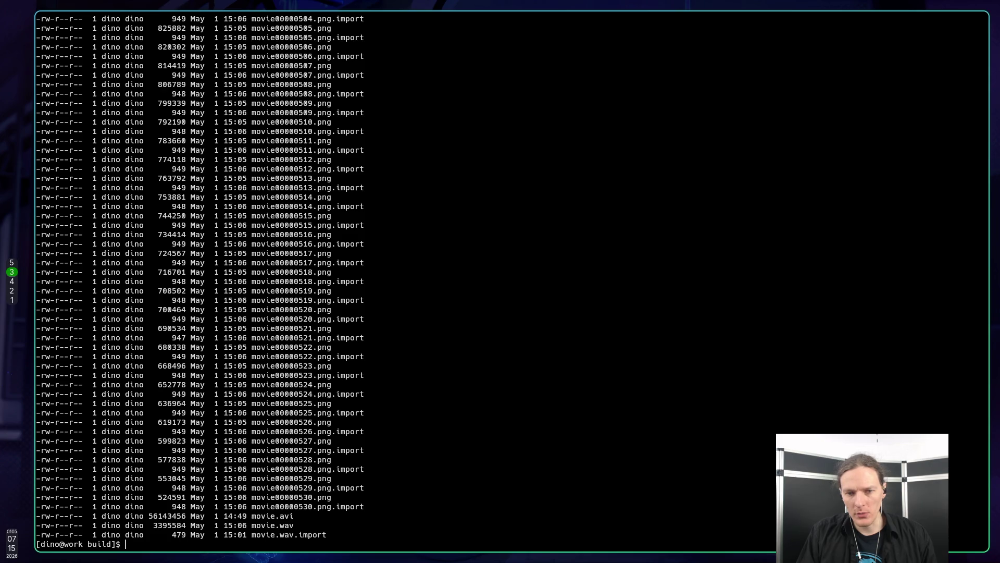
Delete every file in build with rm *, confirm it is empty with ls, then check Godot
{"action": "type", "text": "r"}
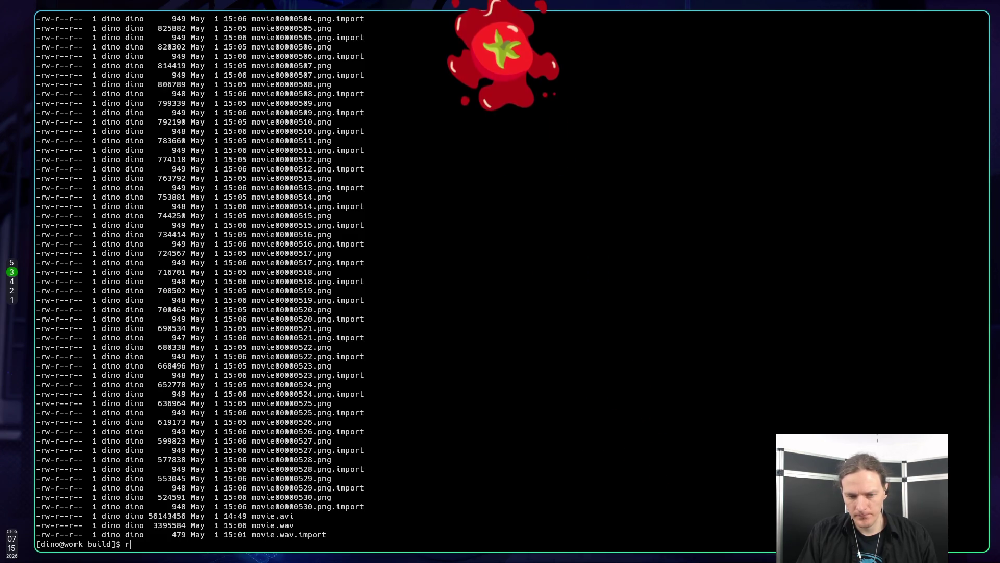
{"action": "type", "text": "m *"}
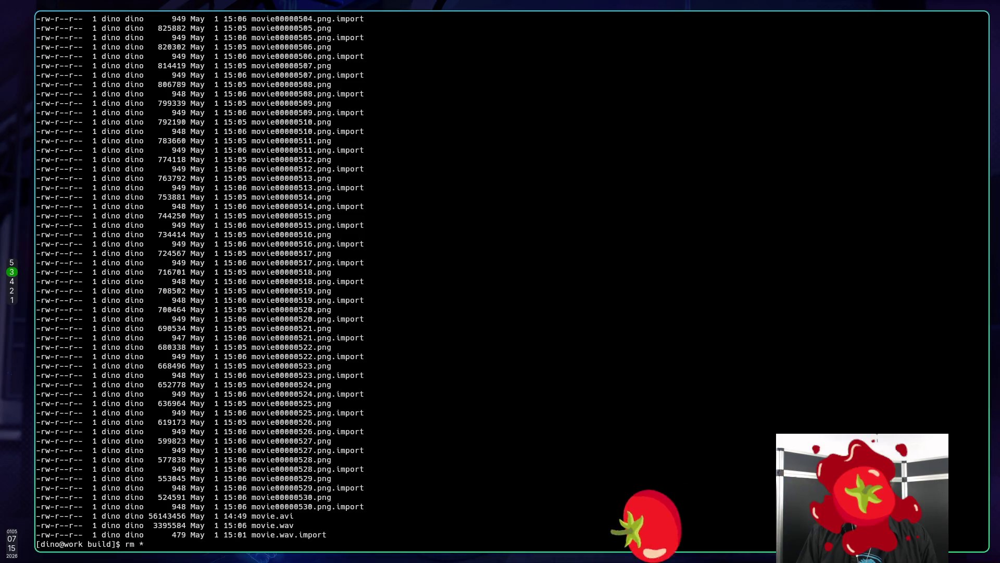
{"action": "key", "text": "Return"}
{"action": "type", "text": "ls"}
{"action": "key", "text": "Return"}
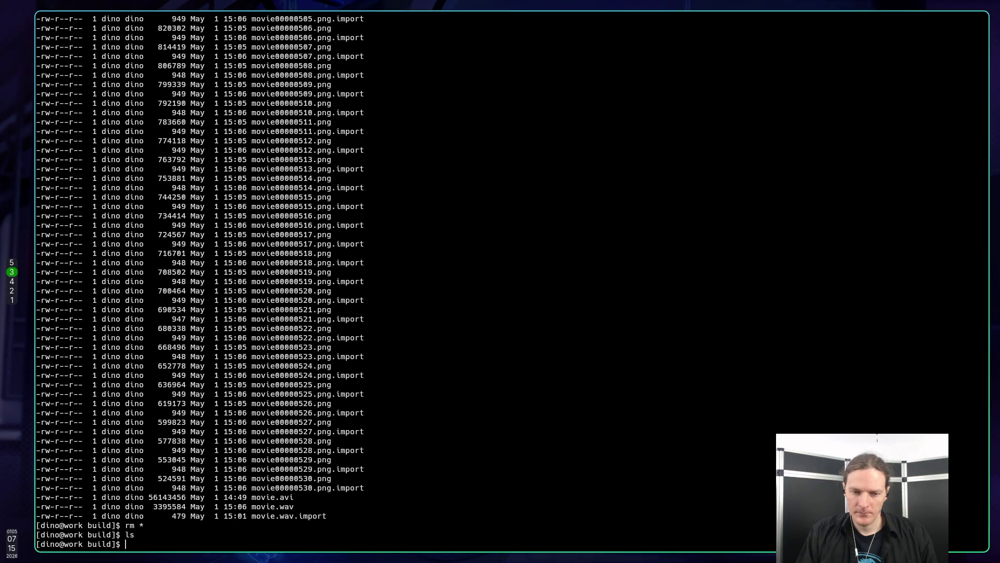
{"action": "key", "text": "super+5"}
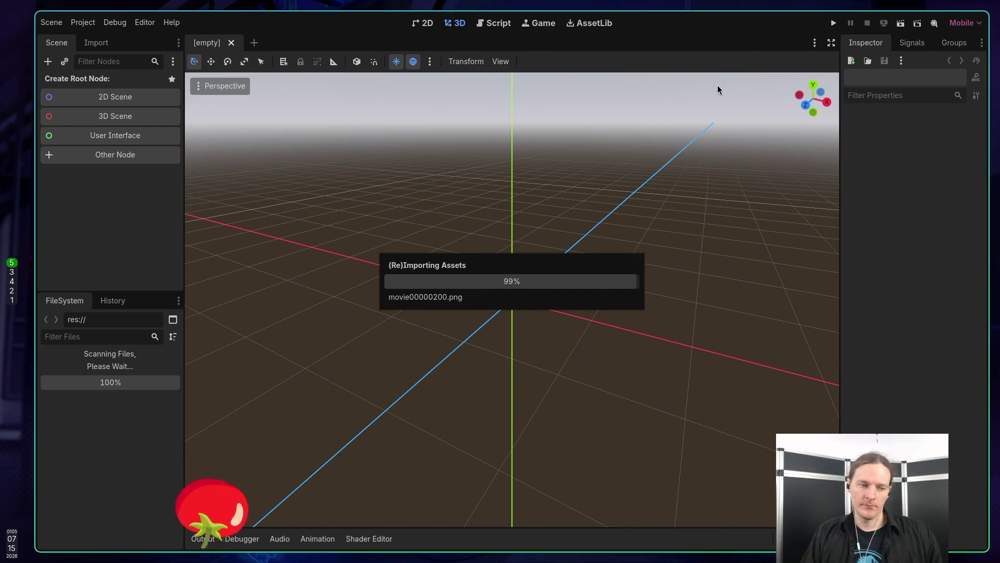
Start htop in the terminal and filter the process list to the godot editor process
{"action": "key", "text": "super+3"}
{"action": "type", "text": "htop"}
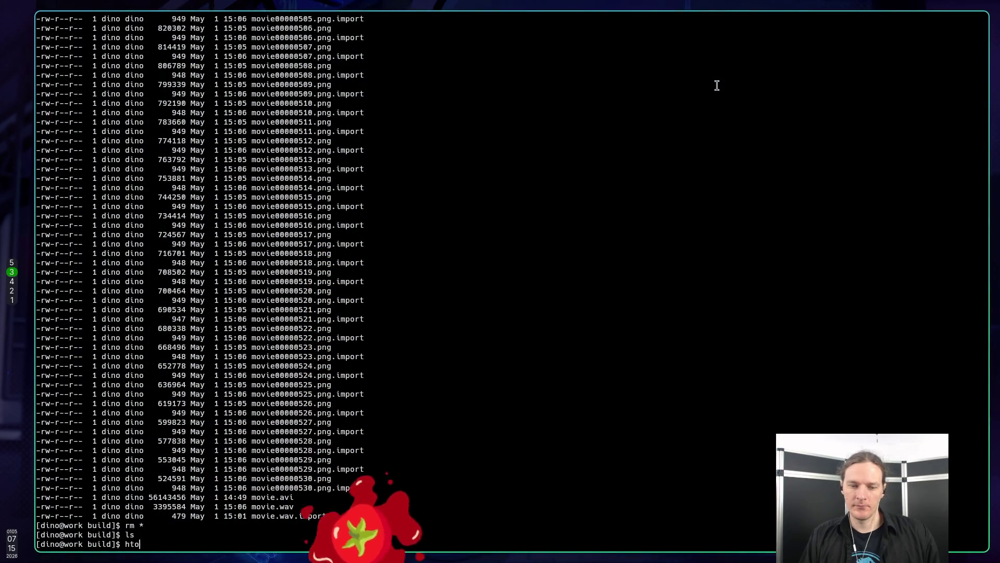
{"action": "key", "text": "Return"}
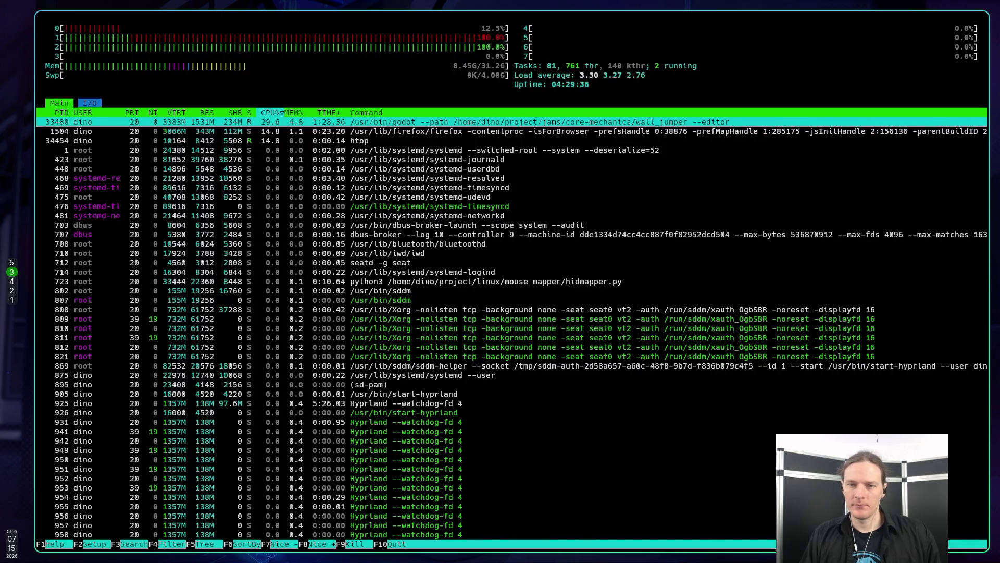
{"action": "key", "text": "F4"}
{"action": "type", "text": "godo"}
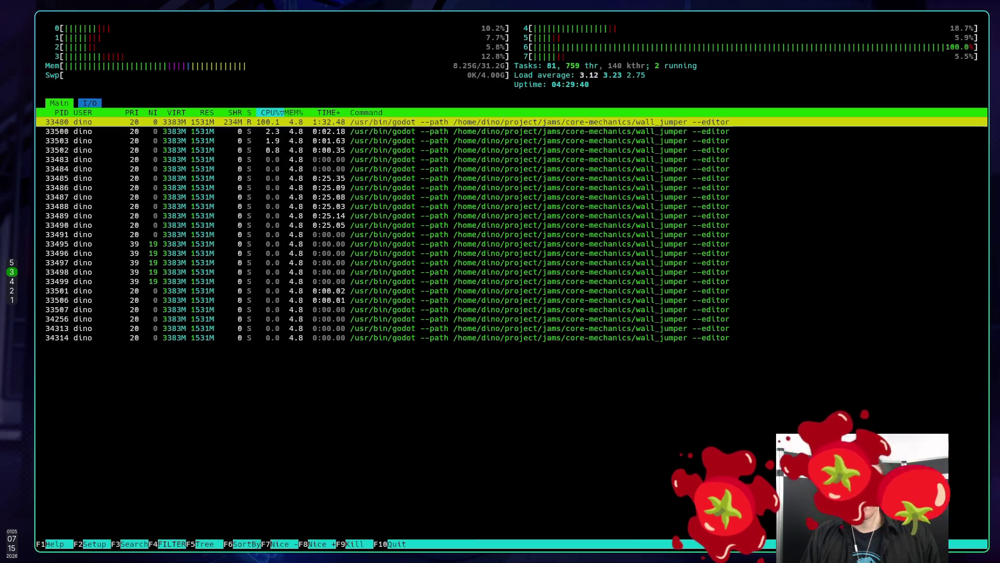
{"action": "key", "text": "Return"}
{"action": "key", "text": "Down"}
{"action": "key", "text": "Up"}
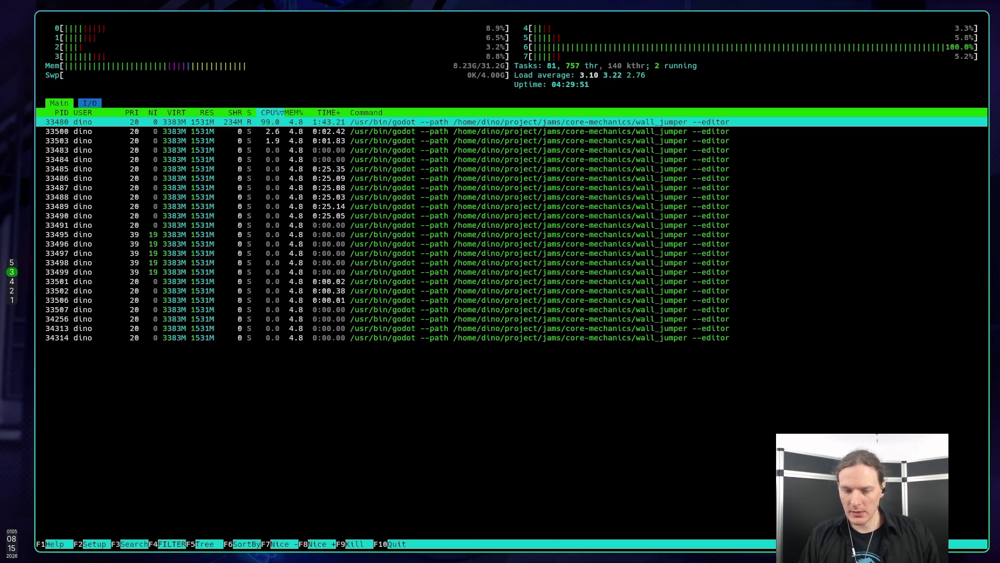
Check the godot process's open files, then kill it with SIGTERM and quit htop
{"action": "key", "text": "l"}
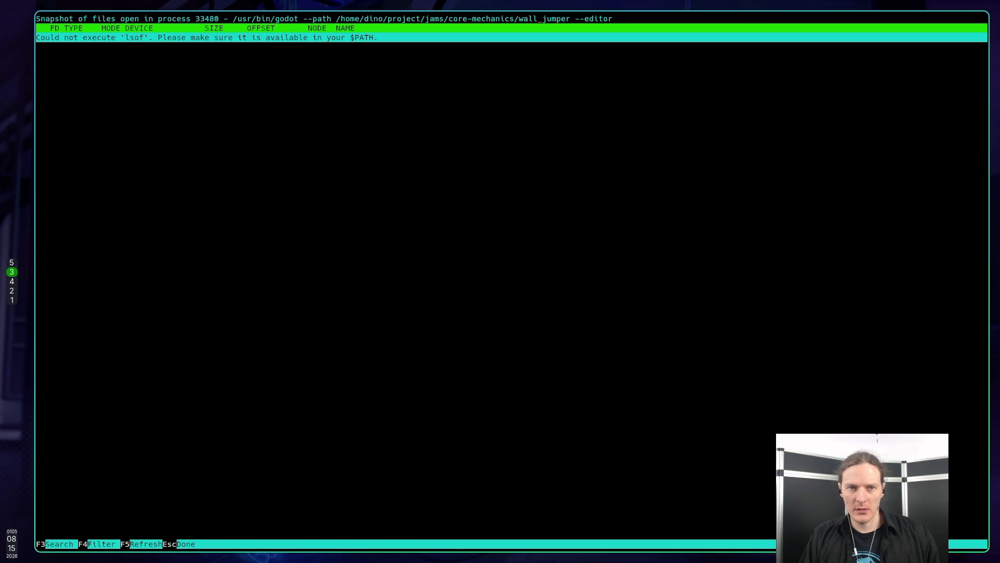
{"action": "key", "text": "Escape"}
{"action": "key", "text": "k"}
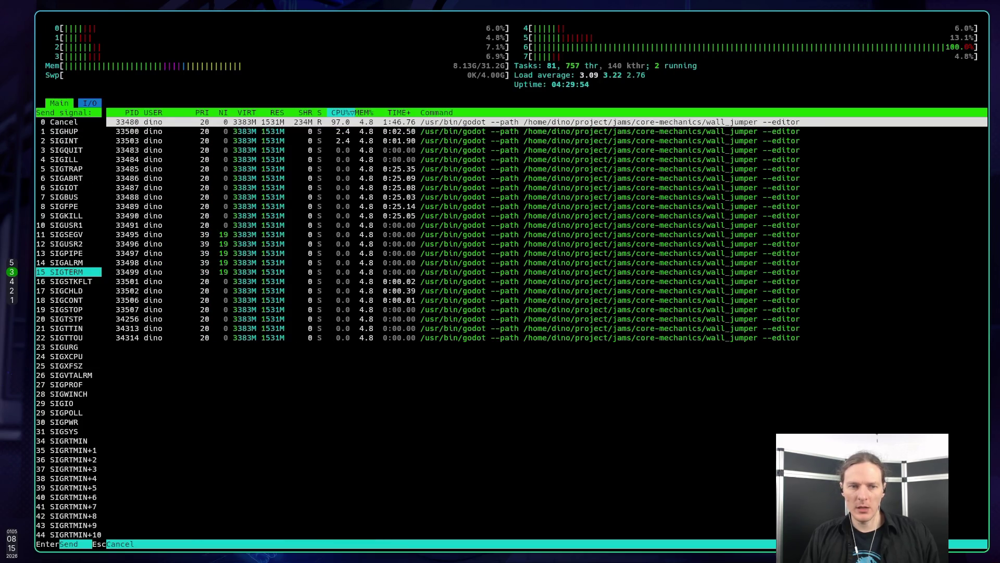
{"action": "key", "text": "Return"}
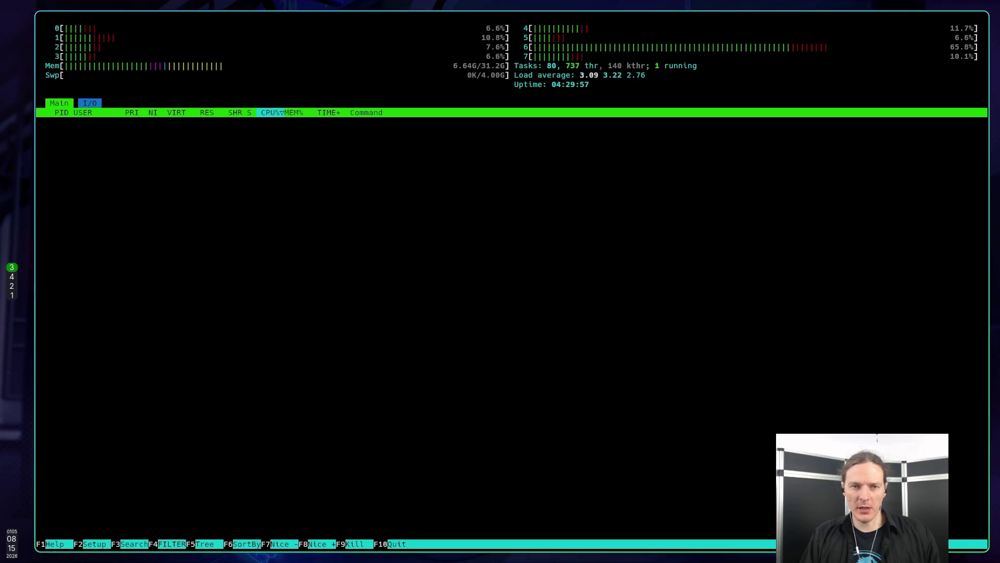
{"action": "key", "text": "q"}
{"action": "key", "text": "super+4"}
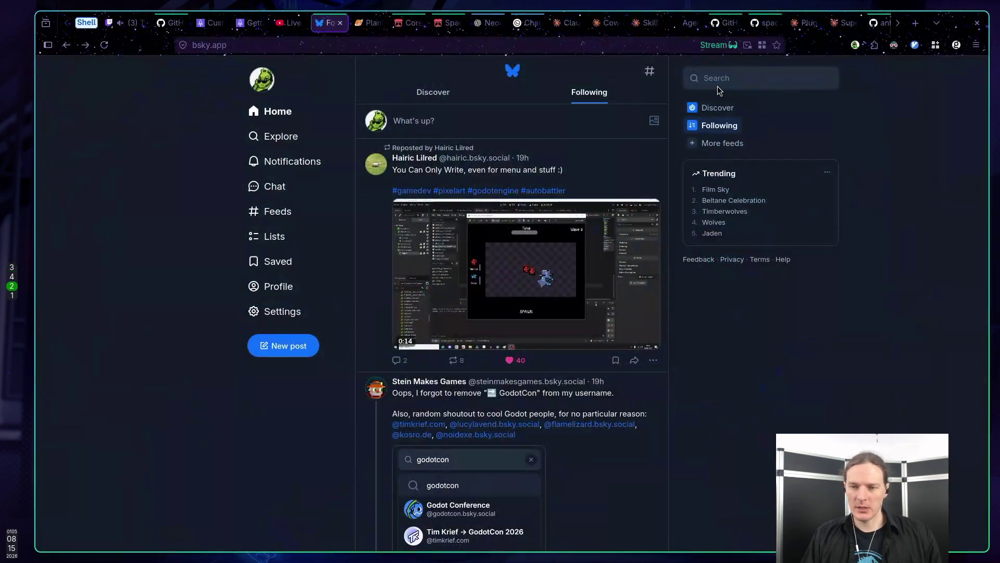
Launch Godot on an empty workspace and open Wall Jumper normally instead of in Recovery Mode
{"action": "key", "text": "super+5"}
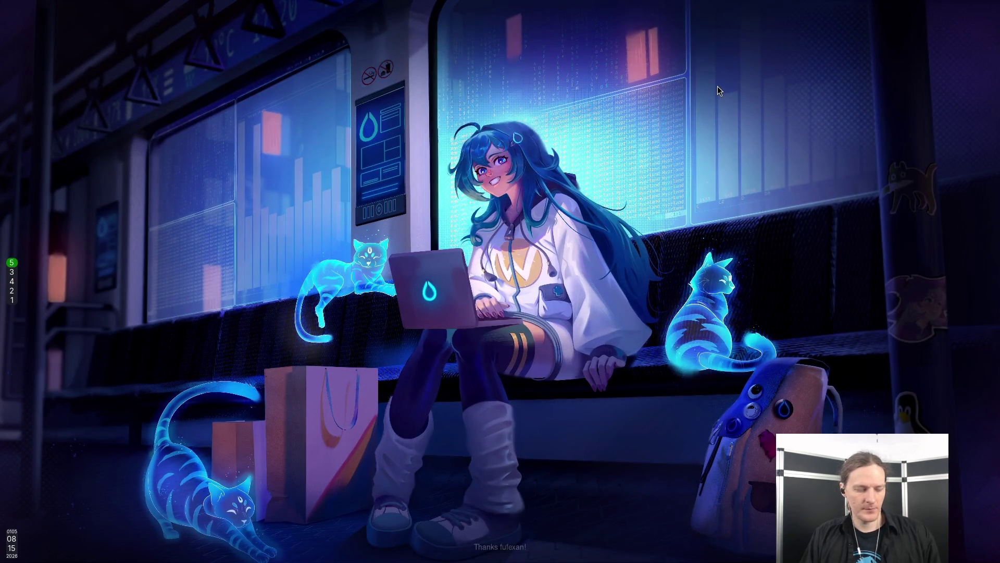
{"action": "key", "text": "super+d"}
{"action": "key", "text": "Down"}
{"action": "key", "text": "Return"}
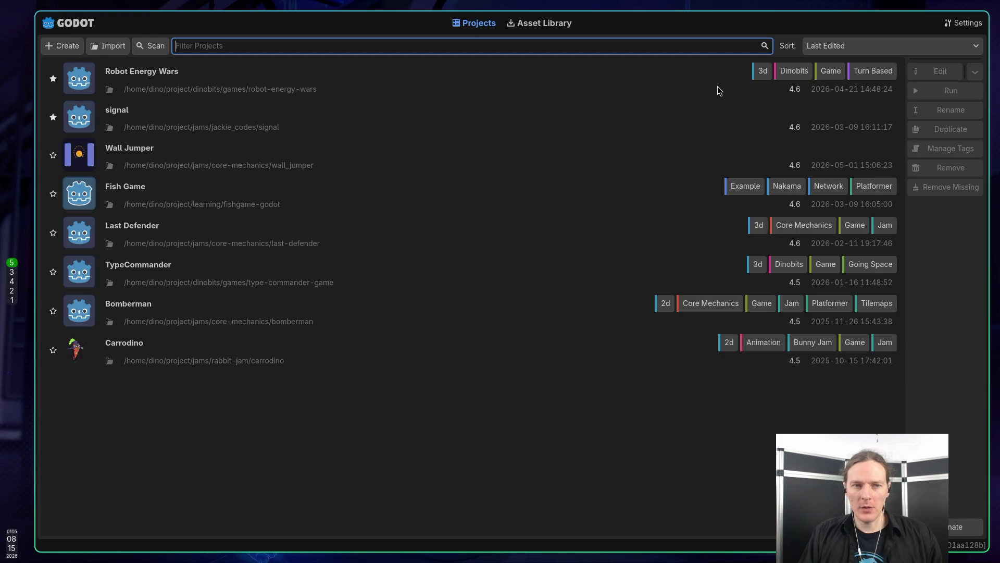
{"action": "double_click", "coordinate": [269, 151]}
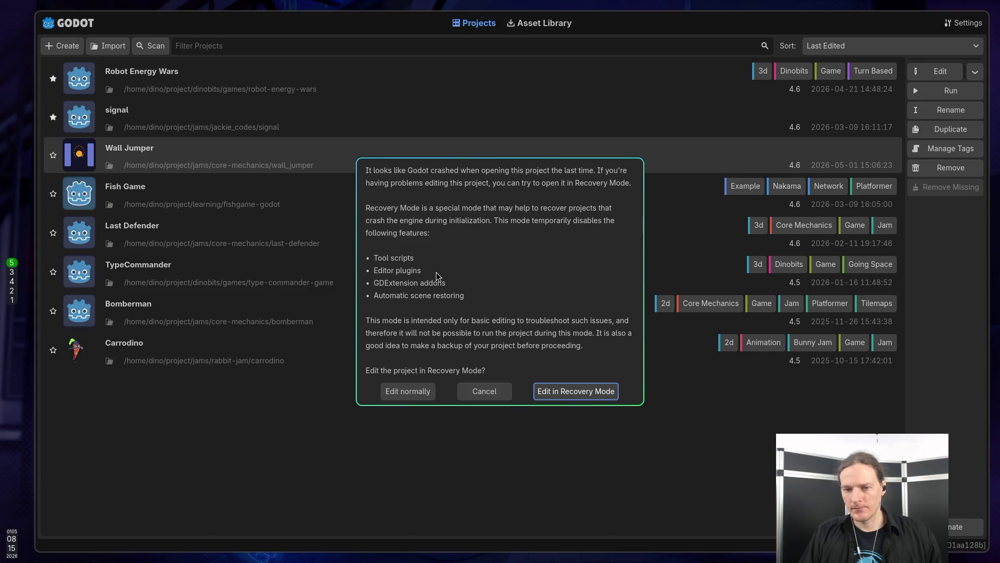
{"action": "left_click", "coordinate": [404, 392]}
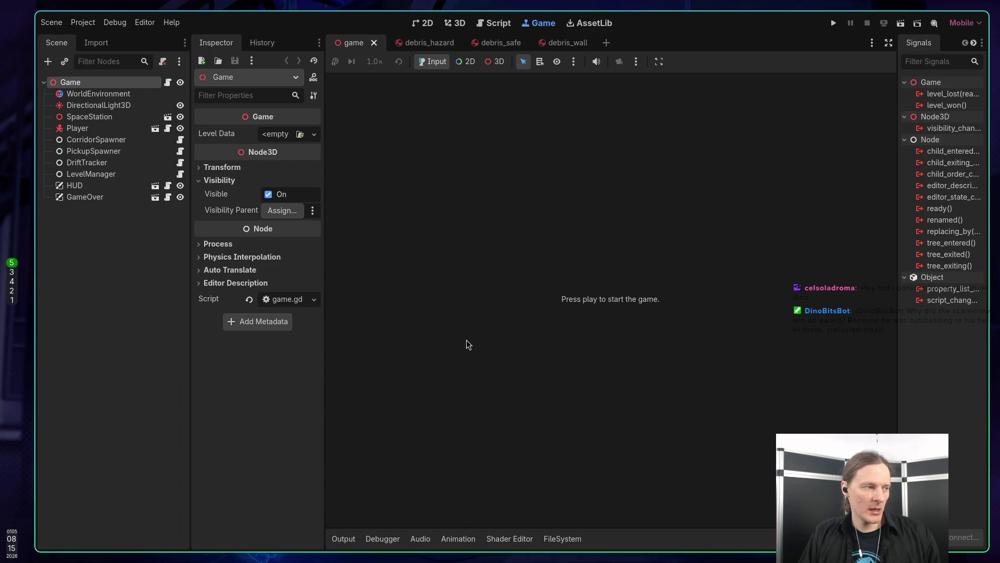
From the Script tab, run a scene chosen via Run Specific Scene, then stop the game
{"action": "left_click", "coordinate": [489, 23]}
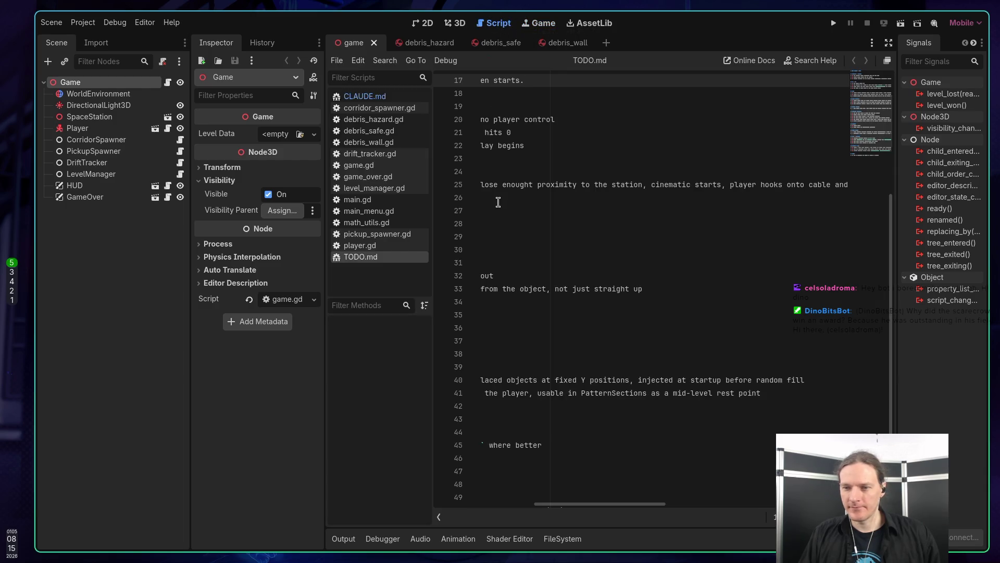
{"action": "left_click", "coordinate": [917, 23]}
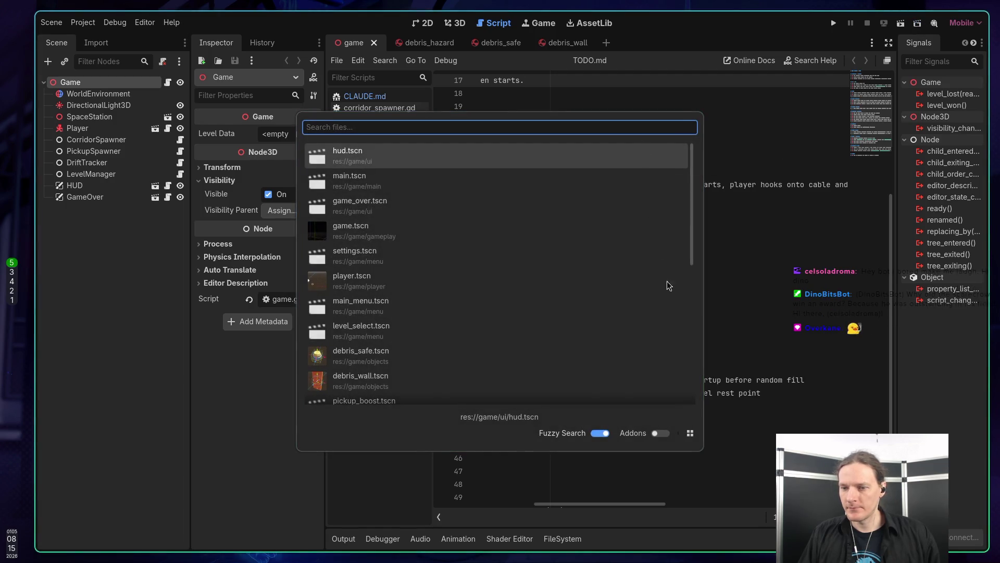
{"action": "double_click", "coordinate": [526, 371]}
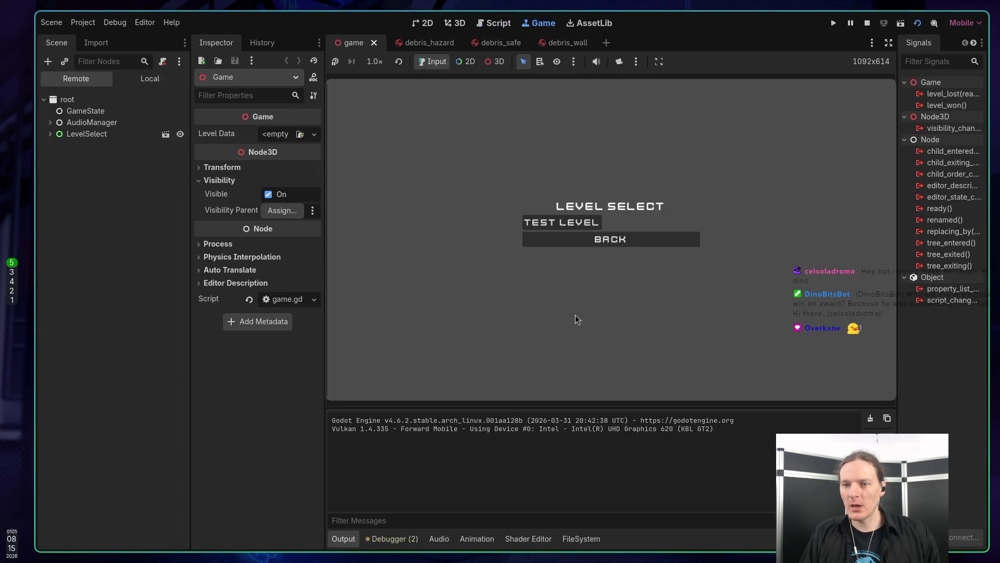
{"action": "left_click", "coordinate": [868, 23]}
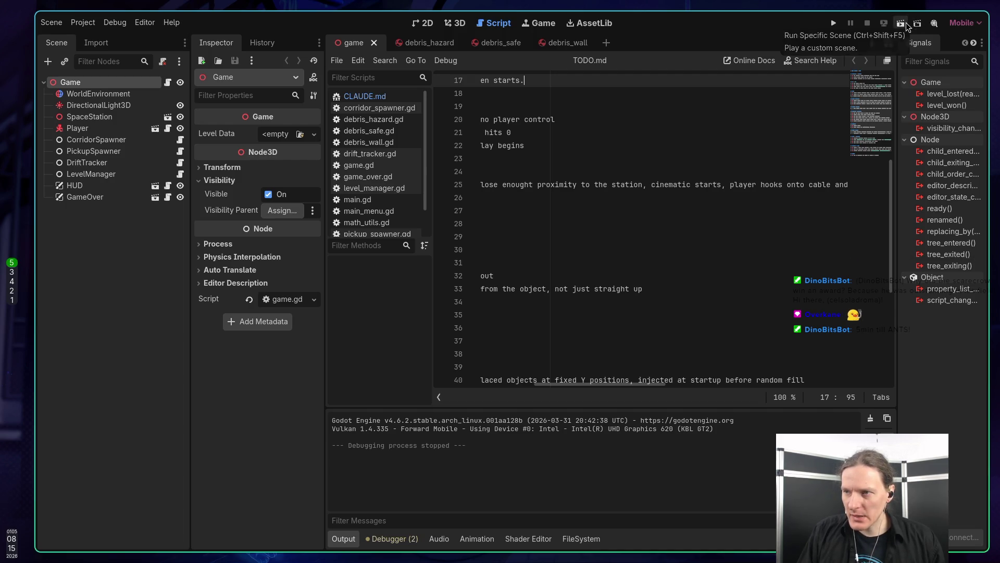
In Movie Maker settings, change the movie file from PNG frames to build/movie.avi
{"action": "left_click", "coordinate": [934, 23]}
{"action": "left_click", "coordinate": [922, 53]}
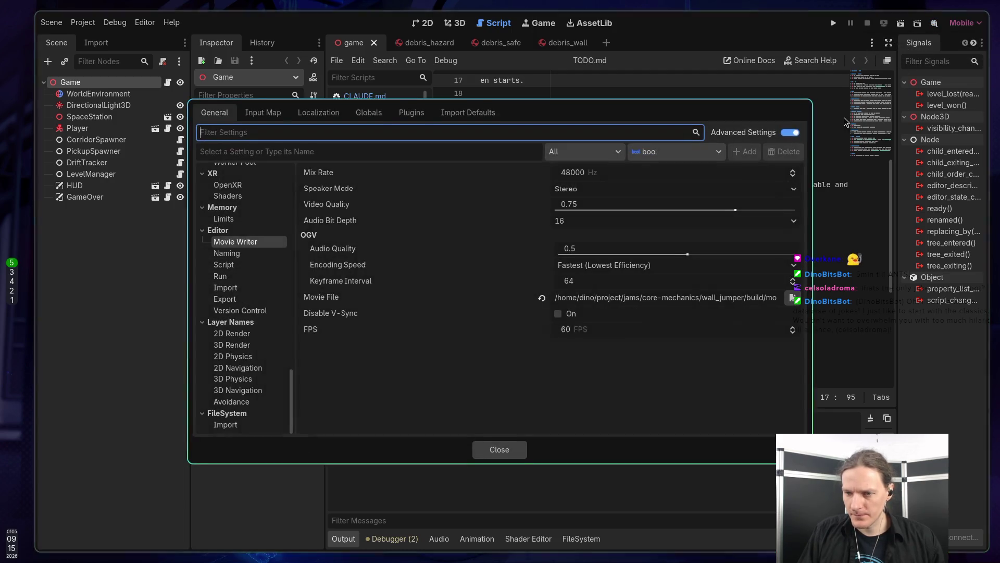
{"action": "left_click", "coordinate": [795, 299]}
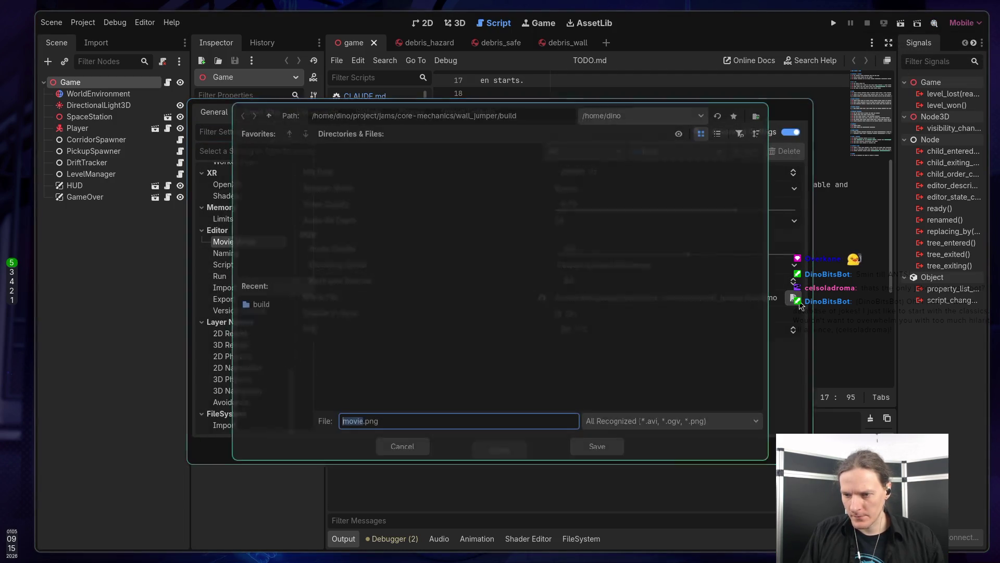
{"action": "left_click", "coordinate": [418, 423]}
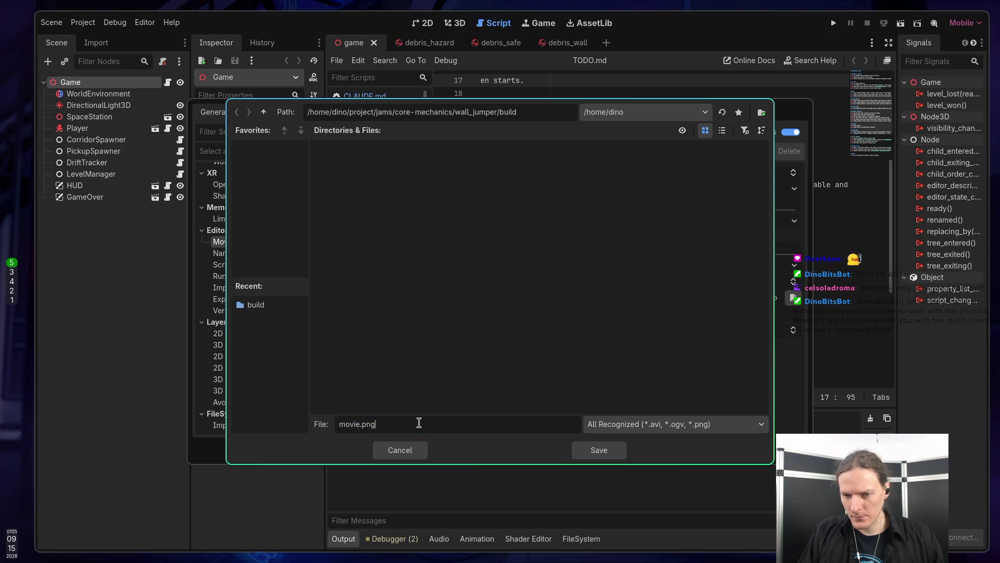
{"action": "key", "text": "BackSpace"}
{"action": "key", "text": "BackSpace"}
{"action": "key", "text": "BackSpace"}
{"action": "type", "text": ".avi"}
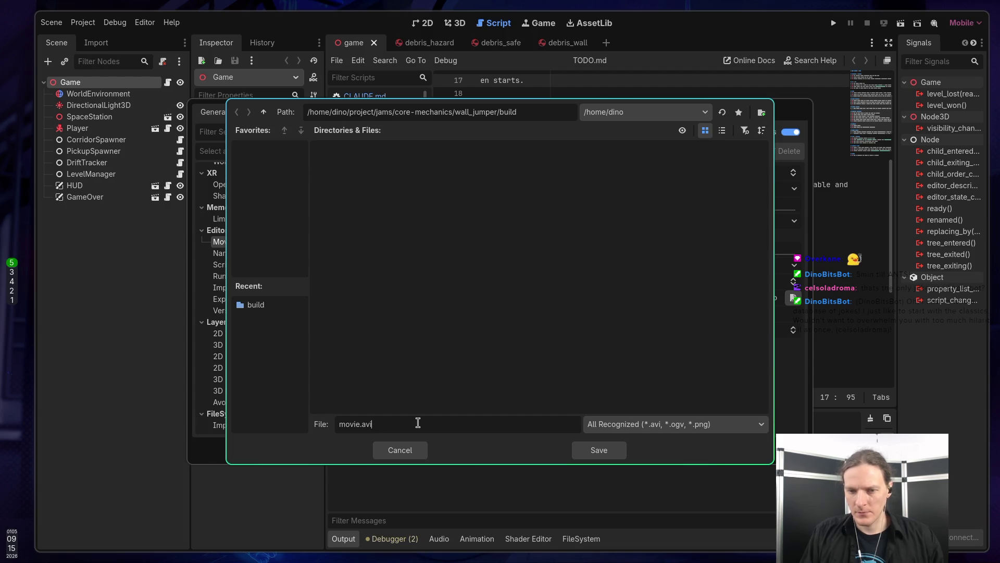
{"action": "left_click", "coordinate": [590, 447]}
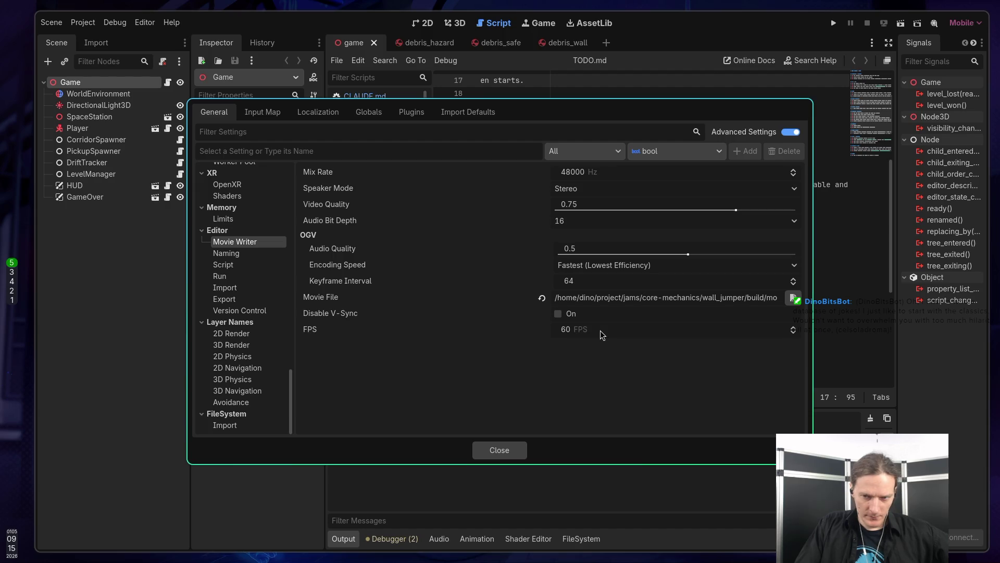
Set the Movie Writer FPS to 30 and close the project settings
{"action": "left_click", "coordinate": [601, 334]}
{"action": "type", "text": "30"}
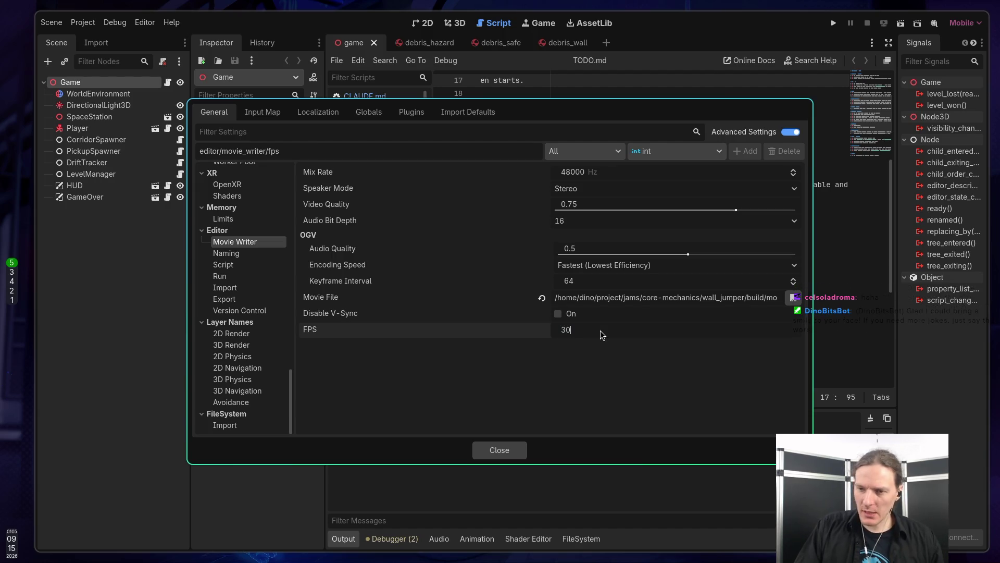
{"action": "key", "text": "Return"}
{"action": "left_click", "coordinate": [505, 451]}
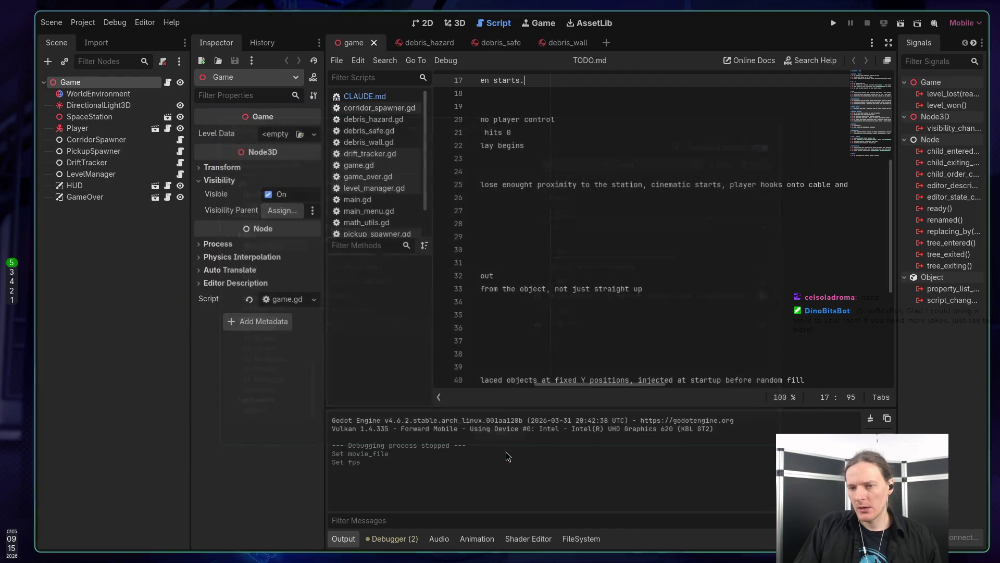
Scroll TODO.md fully left to read lines from their start, then place the caret at line 25's end
{"action": "left_click_drag", "start_coordinate": [549, 386], "coordinate": [442, 373]}
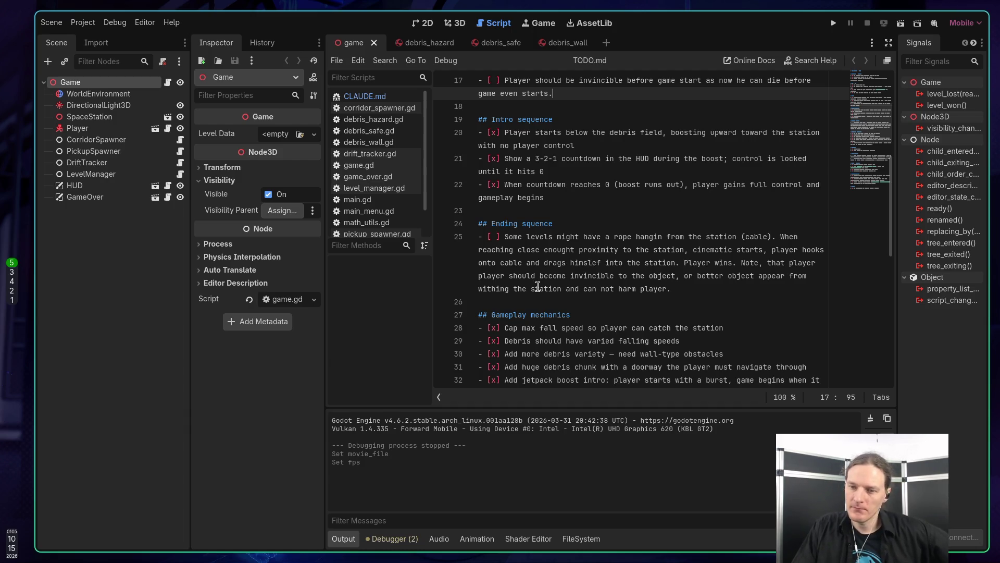
{"action": "left_click", "coordinate": [686, 288]}
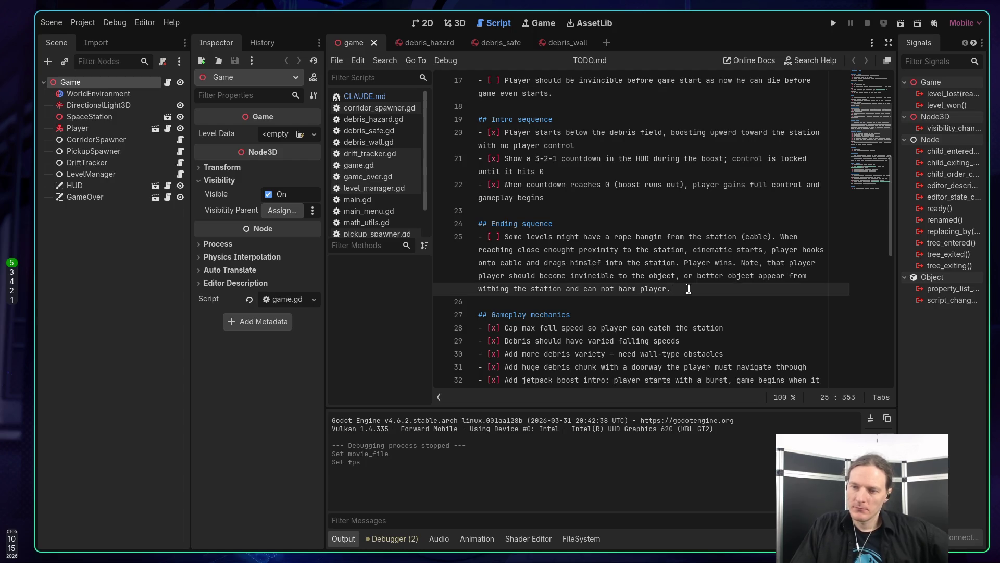
Add then remove a '- [ ] harder level' item, save TODO.md, and run the game with F5
{"action": "key", "text": "Return"}
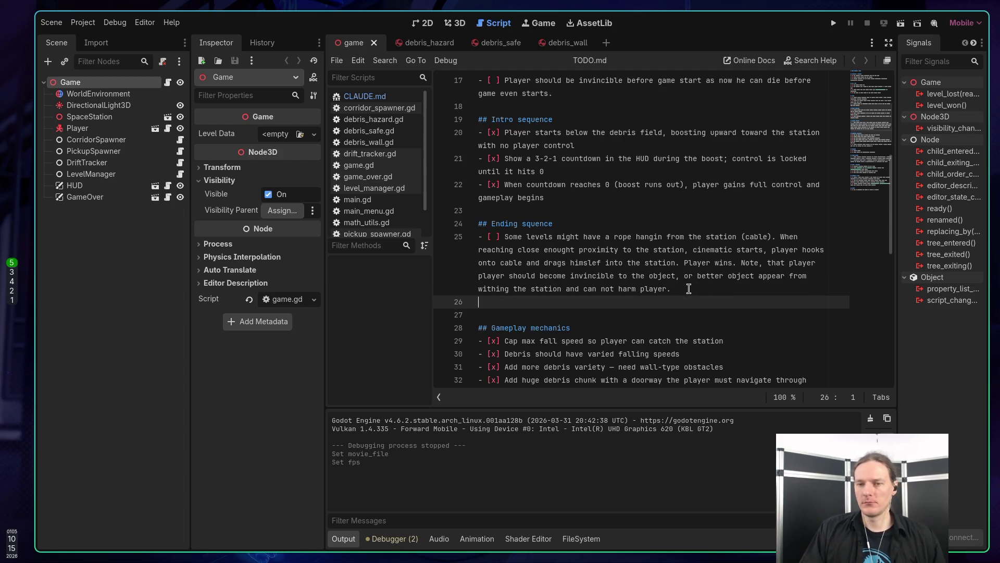
{"action": "type", "text": "- [ ] "}
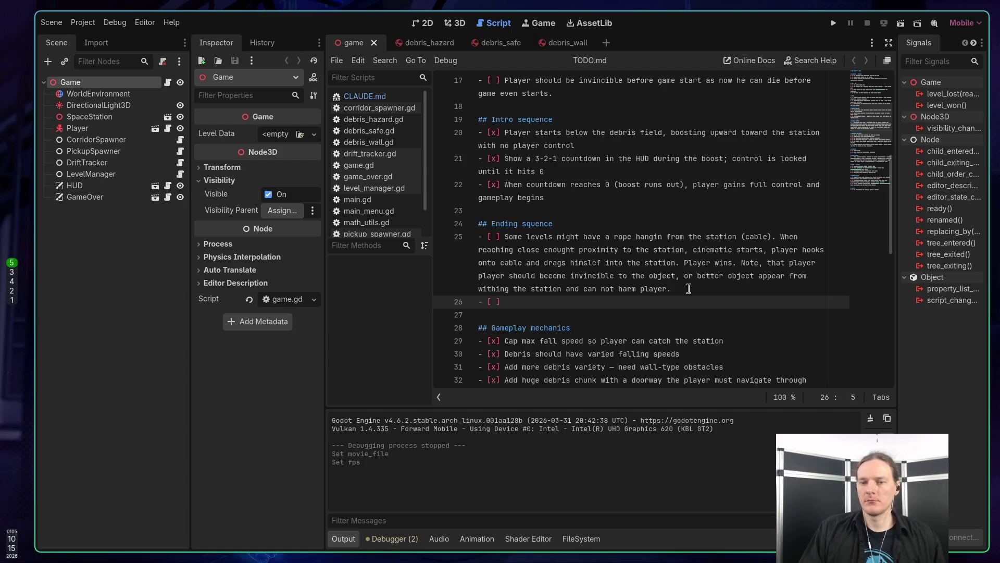
{"action": "type", "text": "ha"}
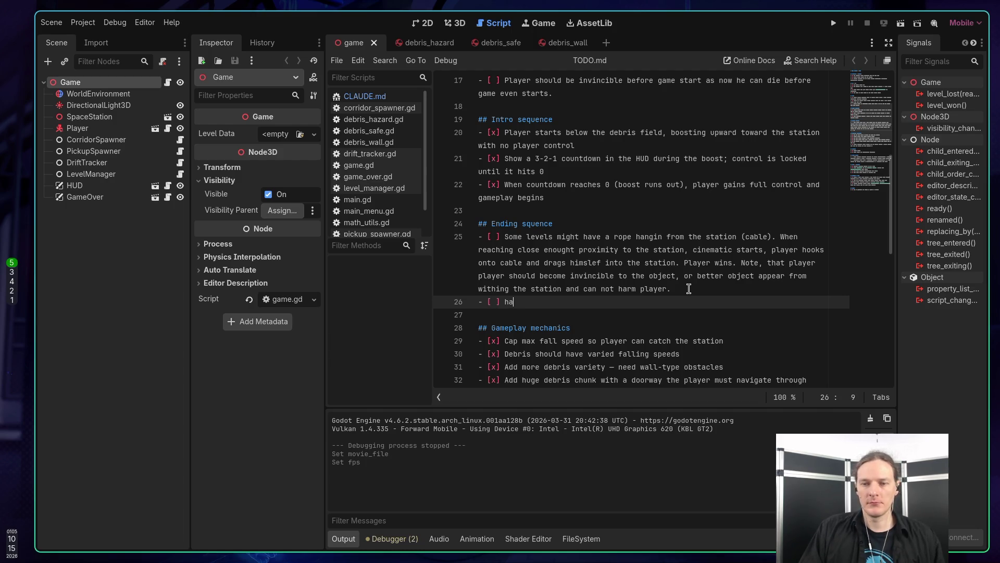
{"action": "type", "text": "rder level"}
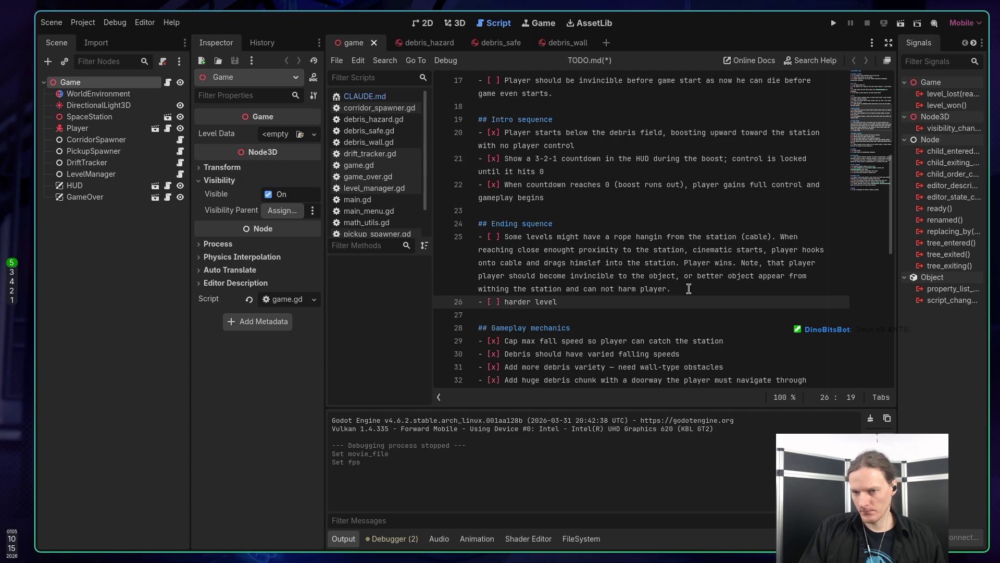
{"action": "key", "text": "BackSpace"}
{"action": "key", "text": "BackSpace"}
{"action": "key", "text": "BackSpace"}
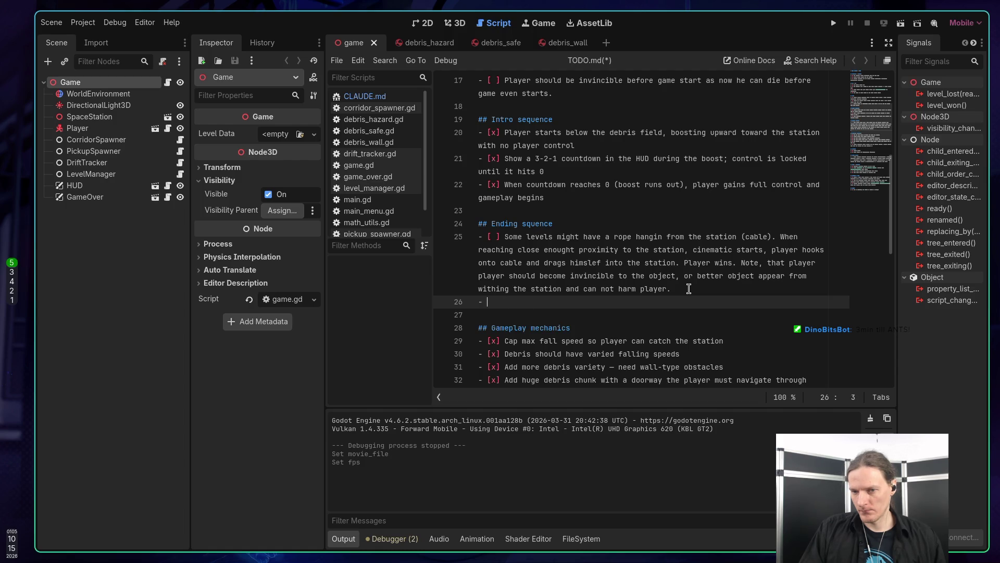
{"action": "key", "text": "BackSpace"}
{"action": "key", "text": "BackSpace"}
{"action": "key", "text": "BackSpace"}
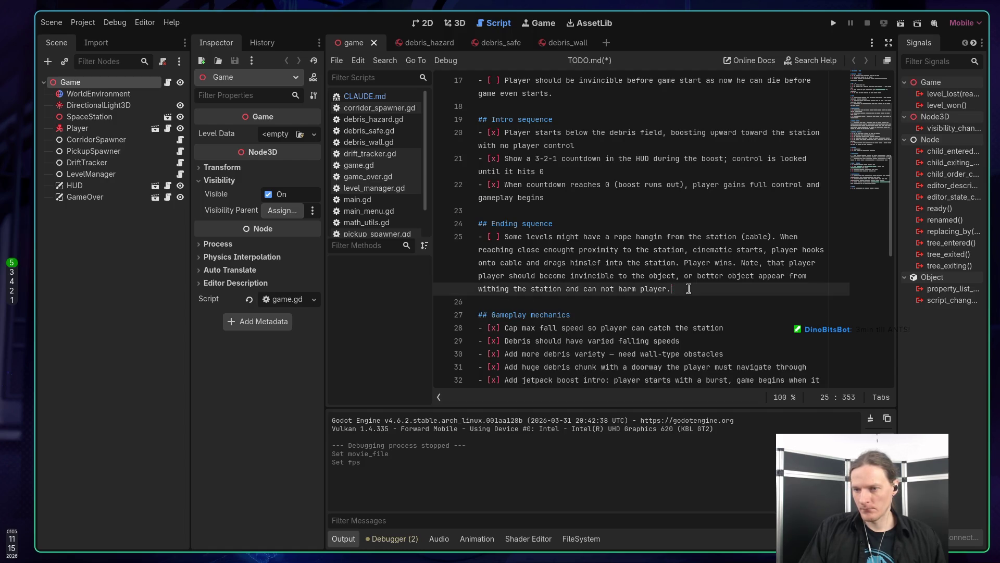
{"action": "key", "text": "ctrl+s"}
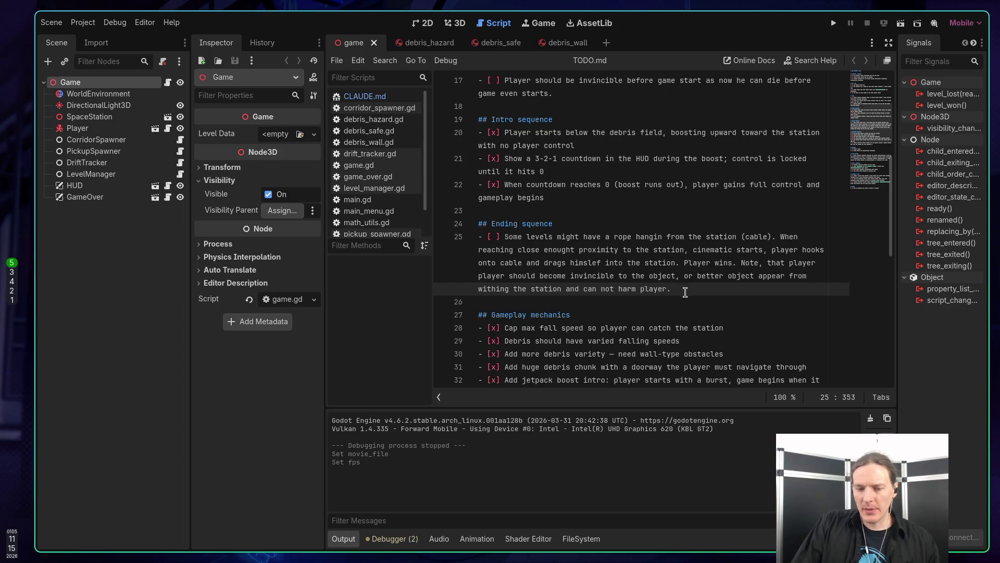
{"action": "key", "text": "F5"}
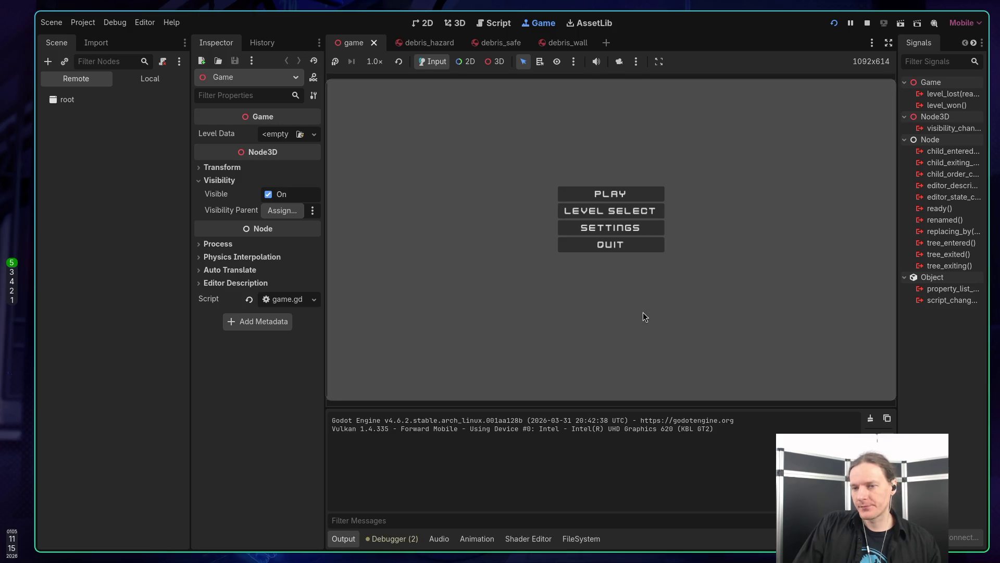
Play a round from the main menu until destroyed, then return to the main menu and quit
{"action": "left_click", "coordinate": [611, 201]}
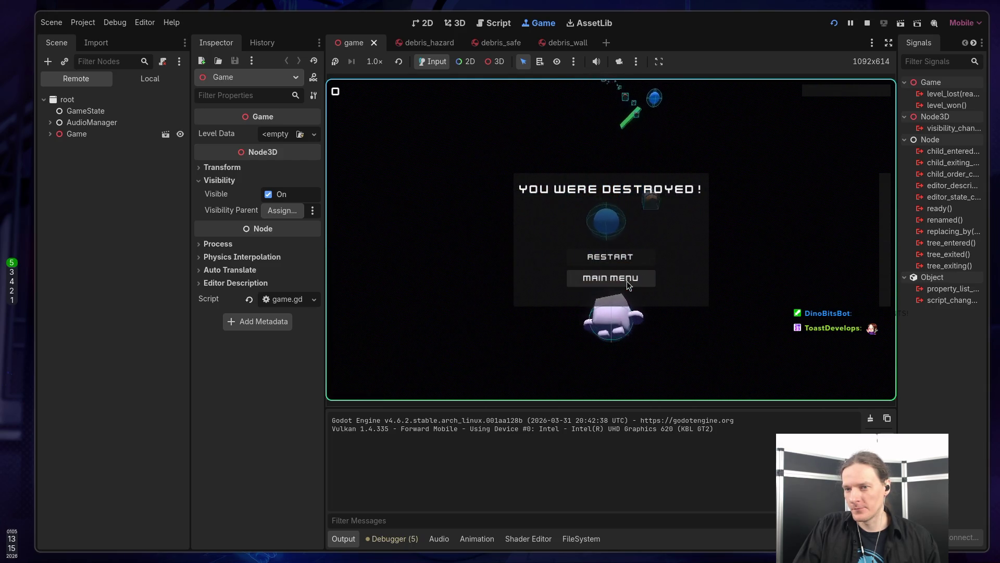
{"action": "left_click", "coordinate": [624, 280]}
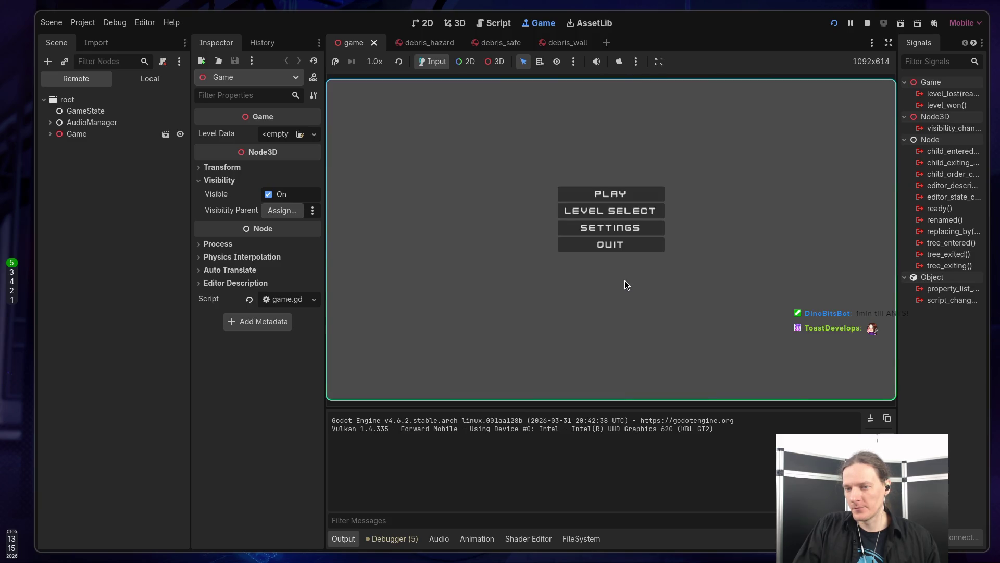
{"action": "left_click", "coordinate": [613, 249]}
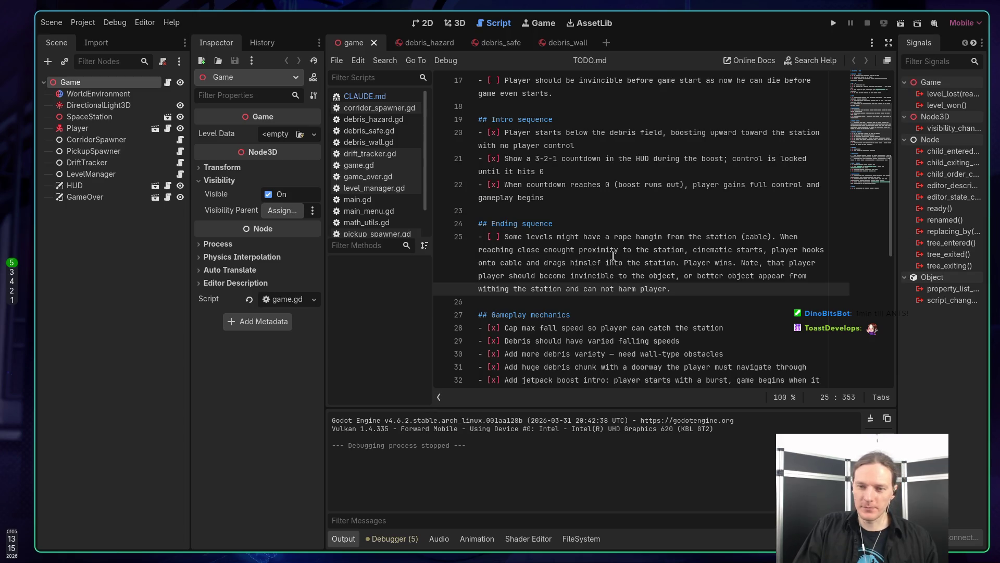
Scroll TODO.md up to line 1 to review the list, then switch to the browser
{"action": "scroll", "coordinate": [612, 257], "scroll_direction": "up", "scroll_amount": 8}
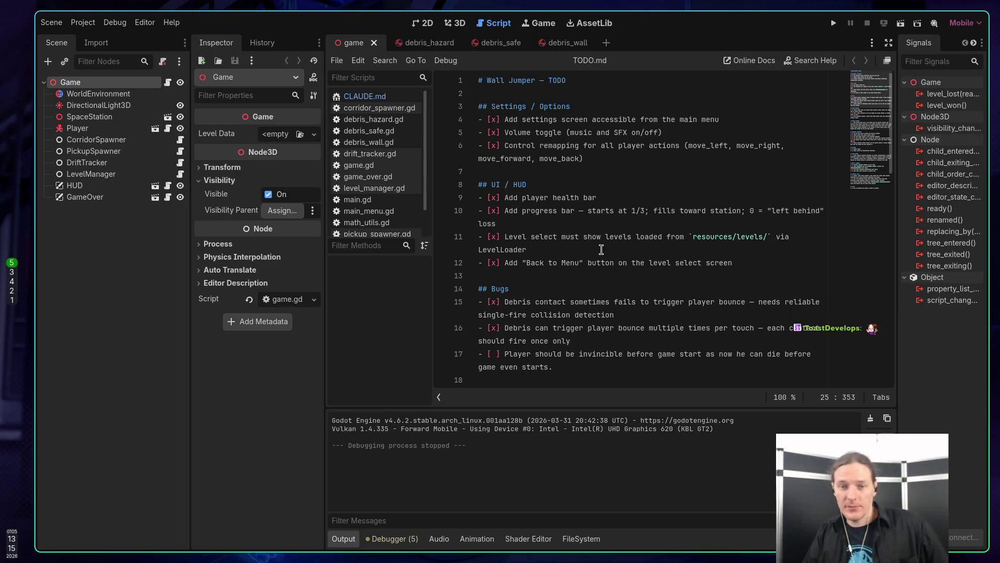
{"action": "key", "text": "super+2"}
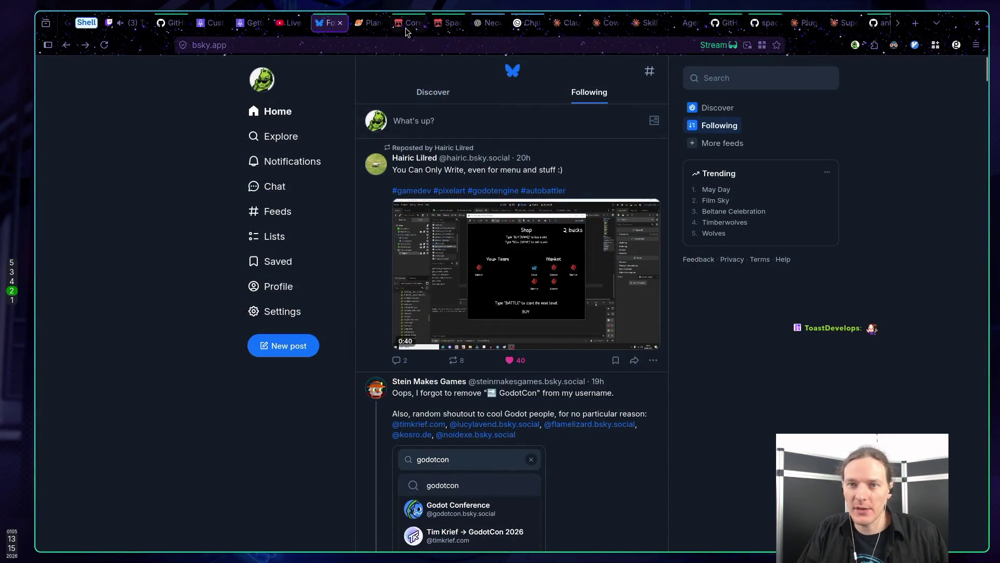
Check the reloaded Space Jumper page and Claude usage, then return to the Core Mechanics jam page
{"action": "left_click", "coordinate": [407, 24]}
{"action": "left_click", "coordinate": [449, 23]}
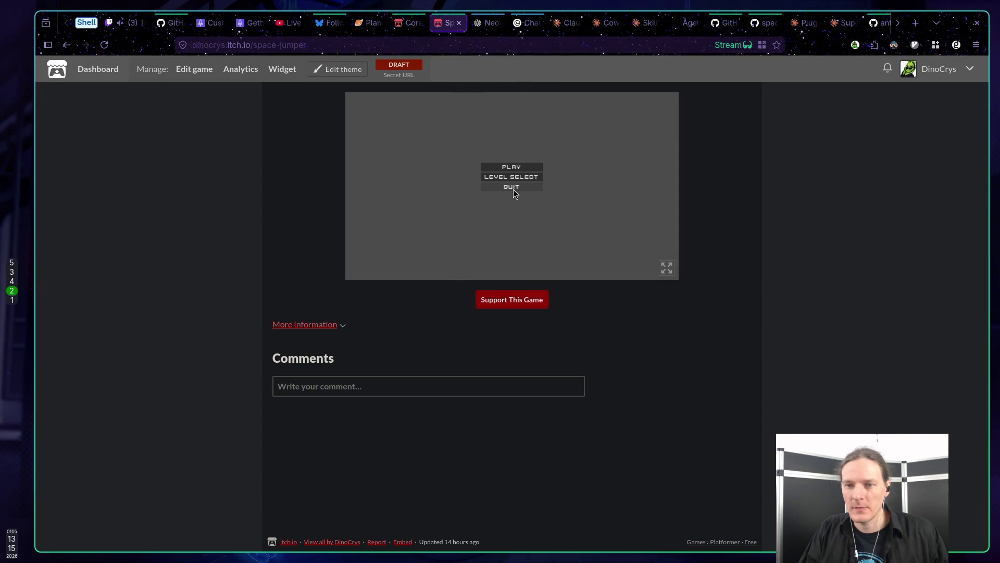
{"action": "left_click", "coordinate": [106, 45]}
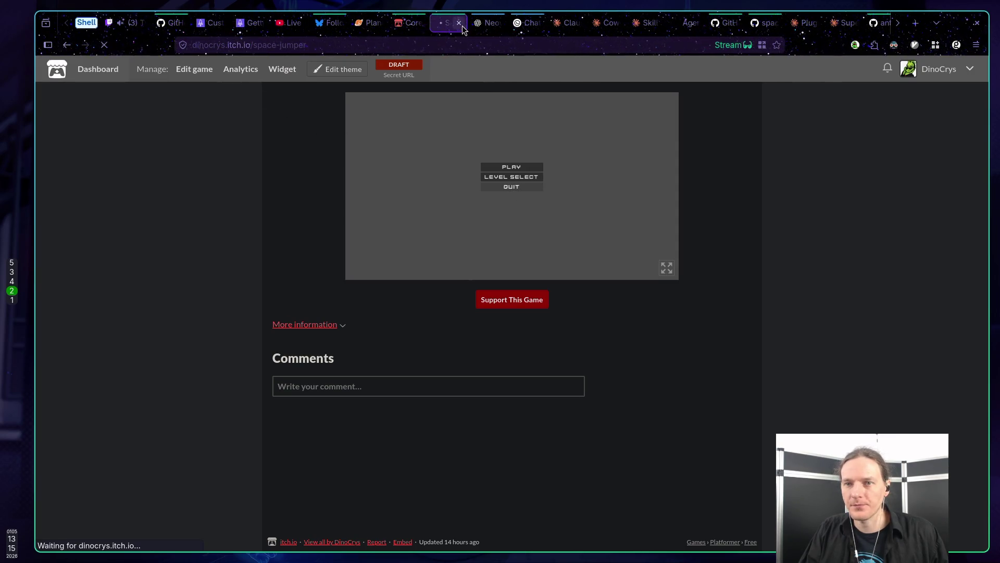
{"action": "left_click", "coordinate": [569, 23]}
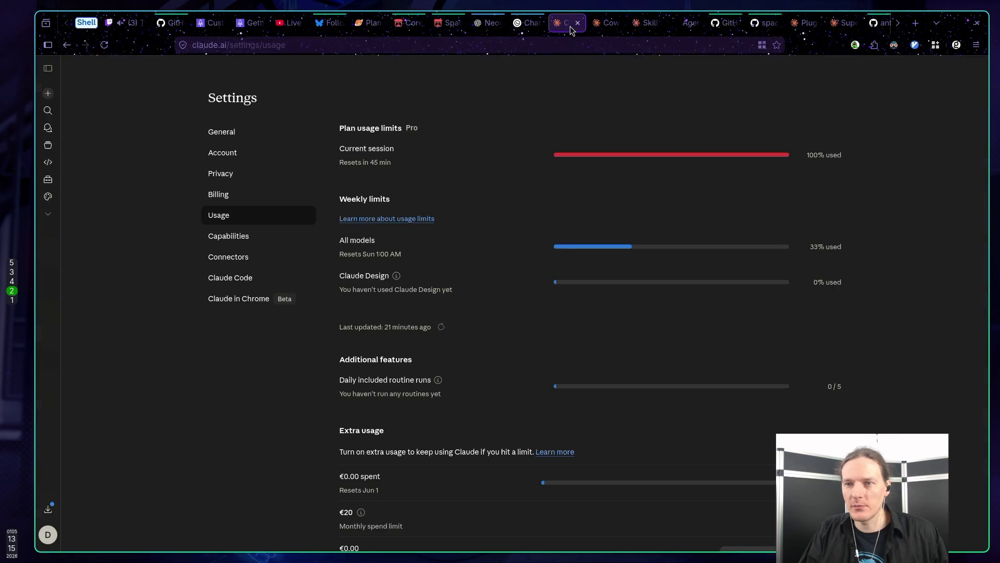
{"action": "left_click", "coordinate": [409, 24]}
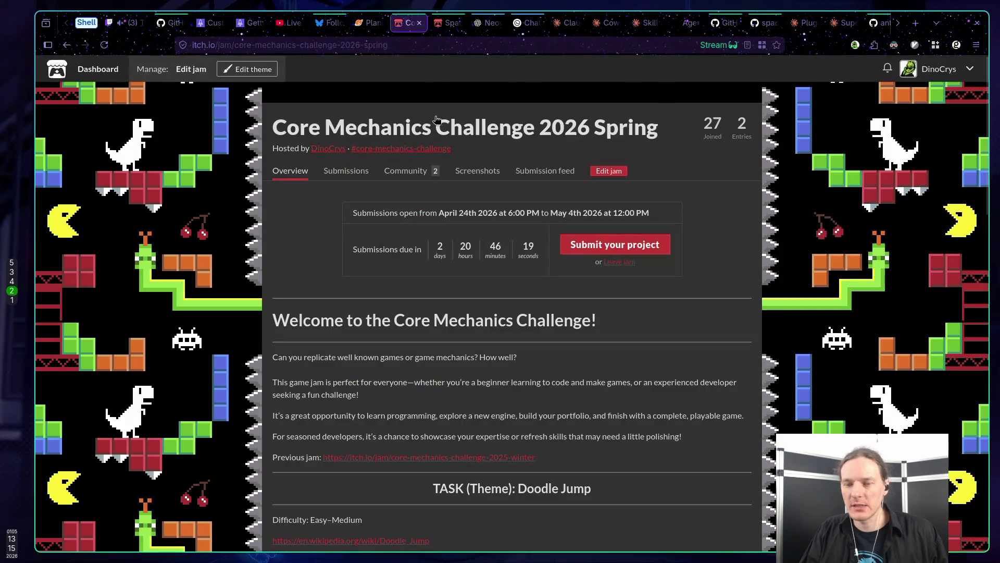
Read the jam's Doodle Jump task and rules, then open claude.ai in a new tab from Cowork
{"action": "left_click", "coordinate": [449, 24]}
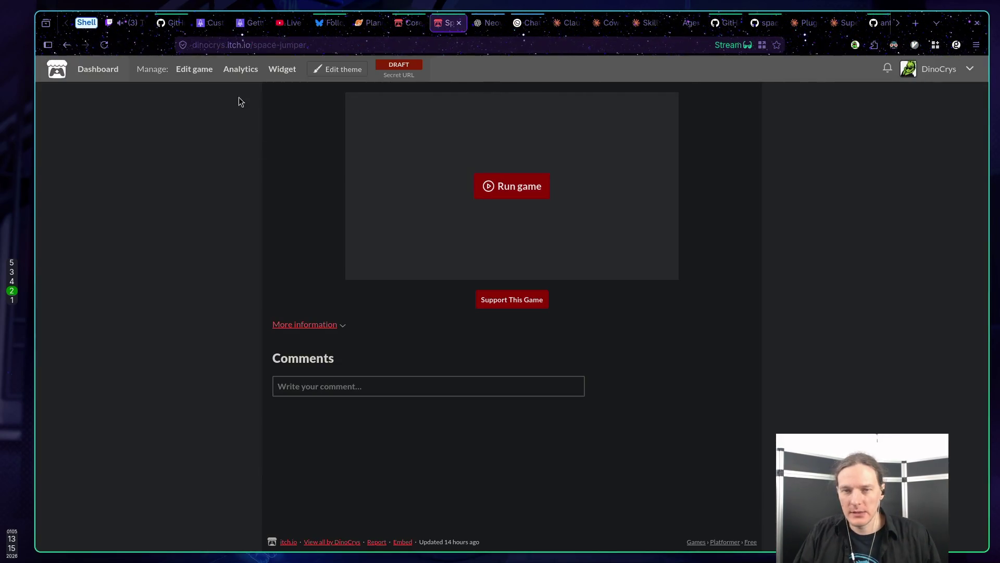
{"action": "left_click", "coordinate": [408, 24]}
{"action": "scroll", "coordinate": [362, 250], "scroll_direction": "down", "scroll_amount": 5}
{"action": "scroll", "coordinate": [361, 248], "scroll_direction": "down", "scroll_amount": 4}
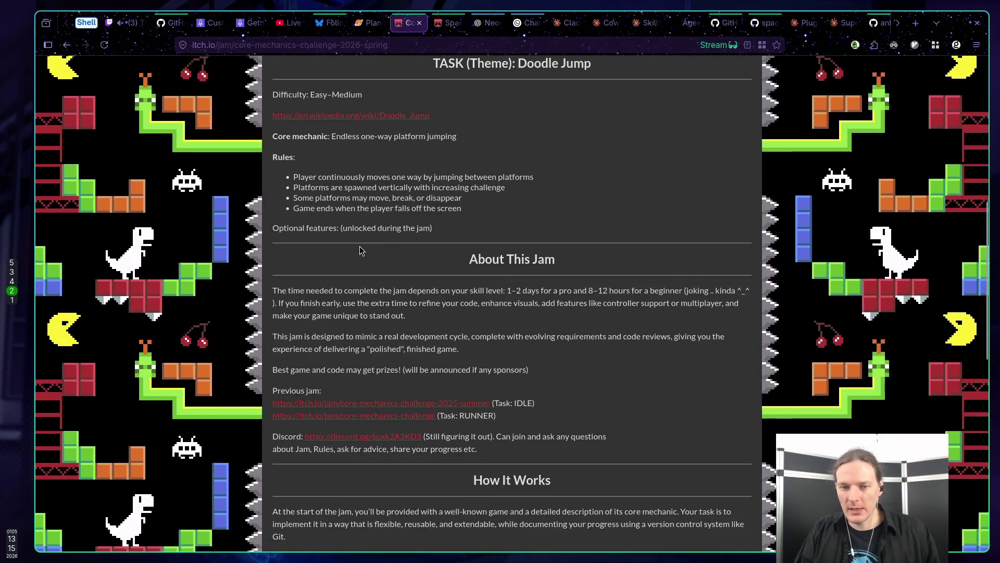
{"action": "scroll", "coordinate": [362, 245], "scroll_direction": "up", "scroll_amount": 3}
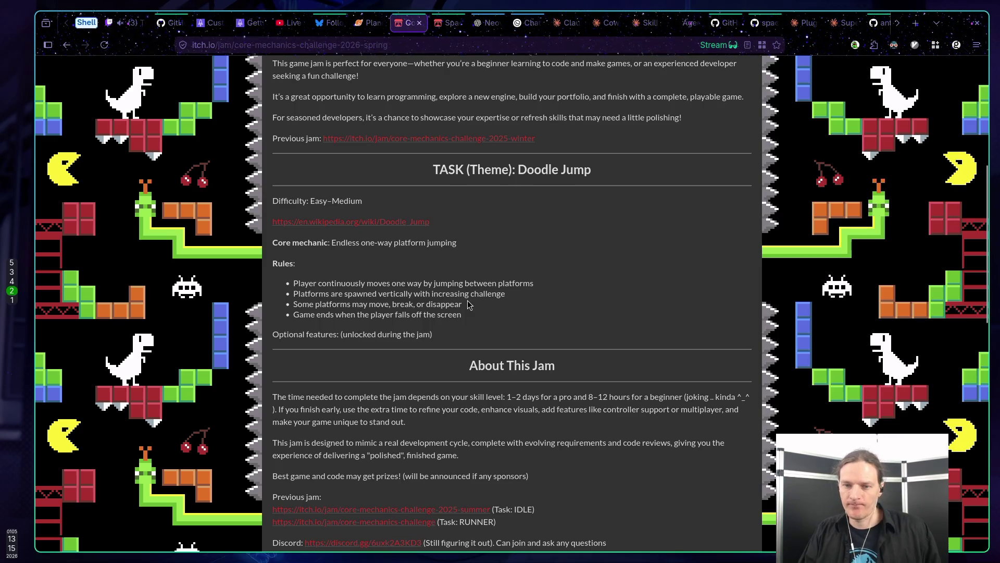
{"action": "mouse_move", "coordinate": [443, 340]}
{"action": "left_mouse_down"}
{"action": "mouse_move", "coordinate": [266, 252]}
{"action": "mouse_move", "coordinate": [260, 201]}
{"action": "left_mouse_up"}
{"action": "left_click", "coordinate": [334, 280]}
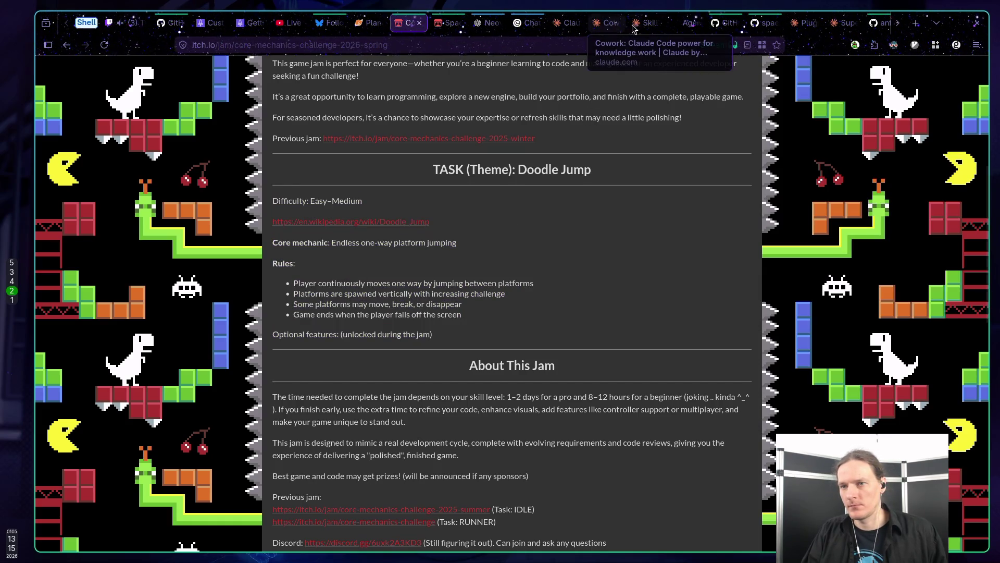
{"action": "left_click", "coordinate": [610, 23]}
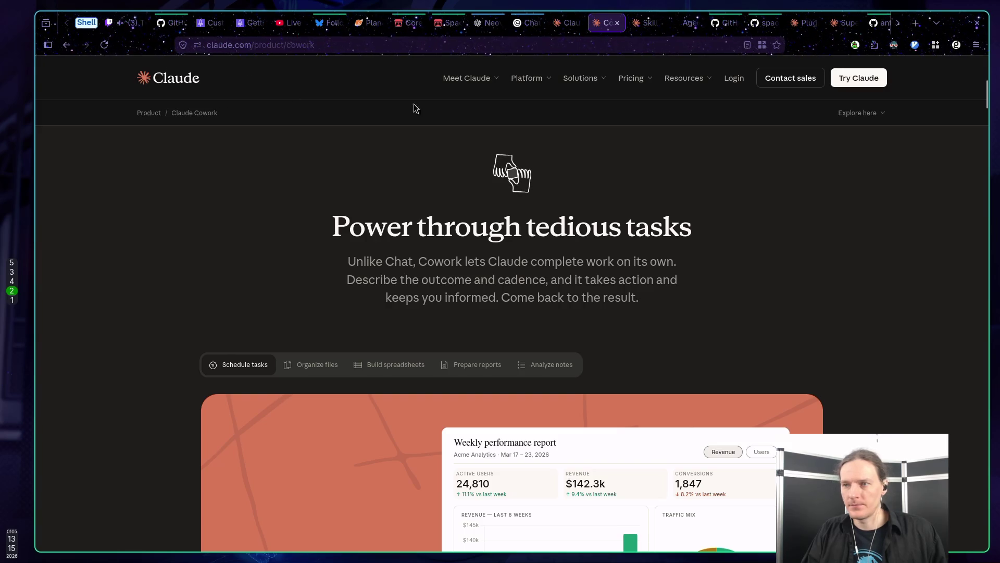
{"action": "middle_click", "coordinate": [856, 78]}
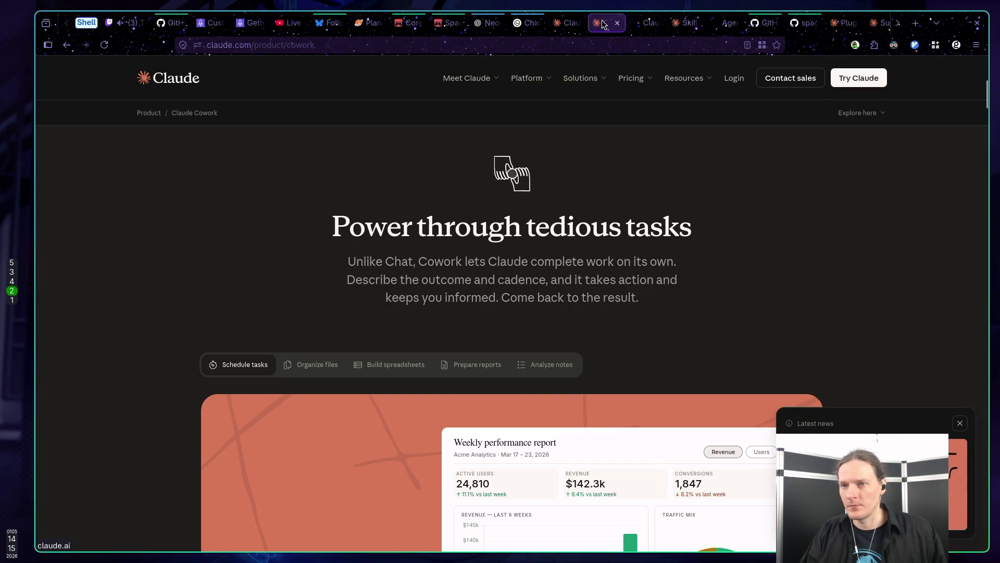
Begin a new Claude message with an intro line ending in a colon
{"action": "left_click", "coordinate": [638, 23]}
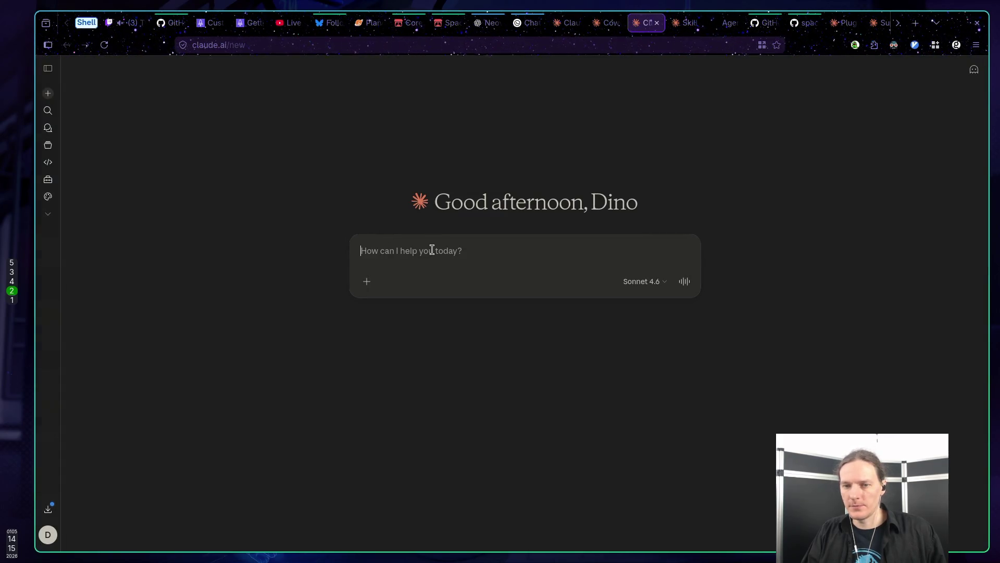
{"action": "type", "text": "I have a gamejam: this a theme. Need optional features."}
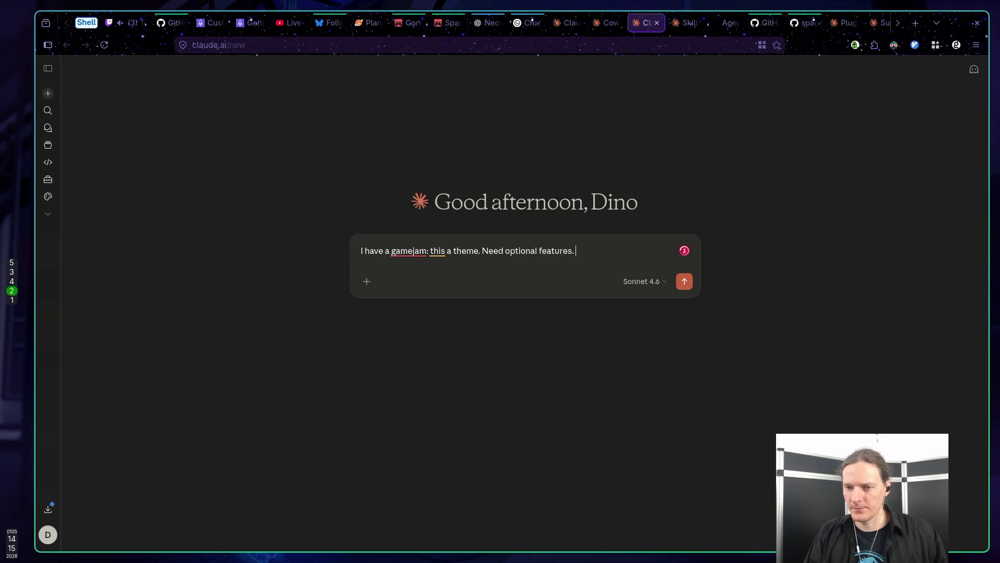
{"action": "type", "text": ":"}
{"action": "key", "text": "shift+Return"}
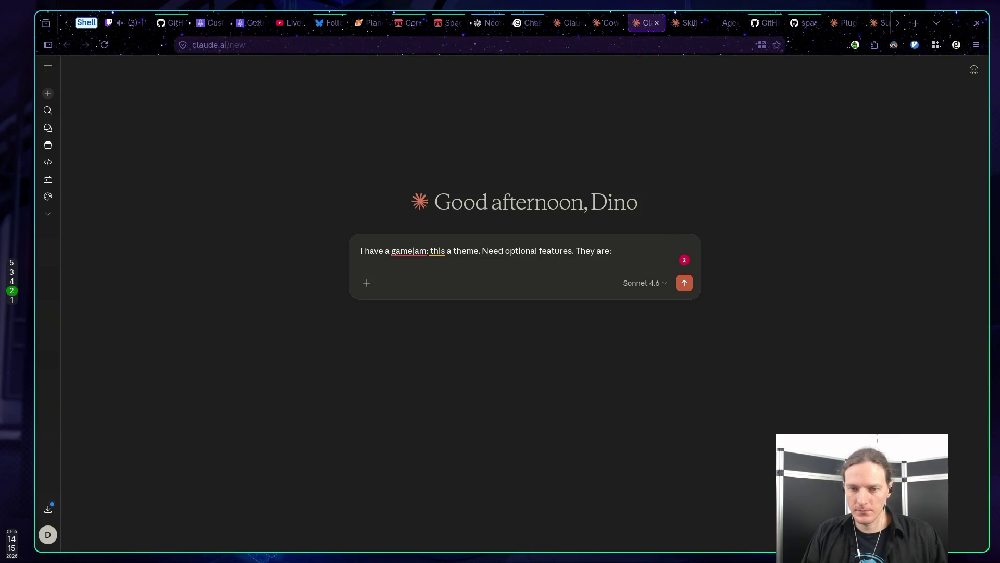
{"action": "key", "text": "shift+Return"}
Write the first bullet: meta progression, like unlockable characters, colors, tools, more HP etc
{"action": "type", "text": "- meta pro"}
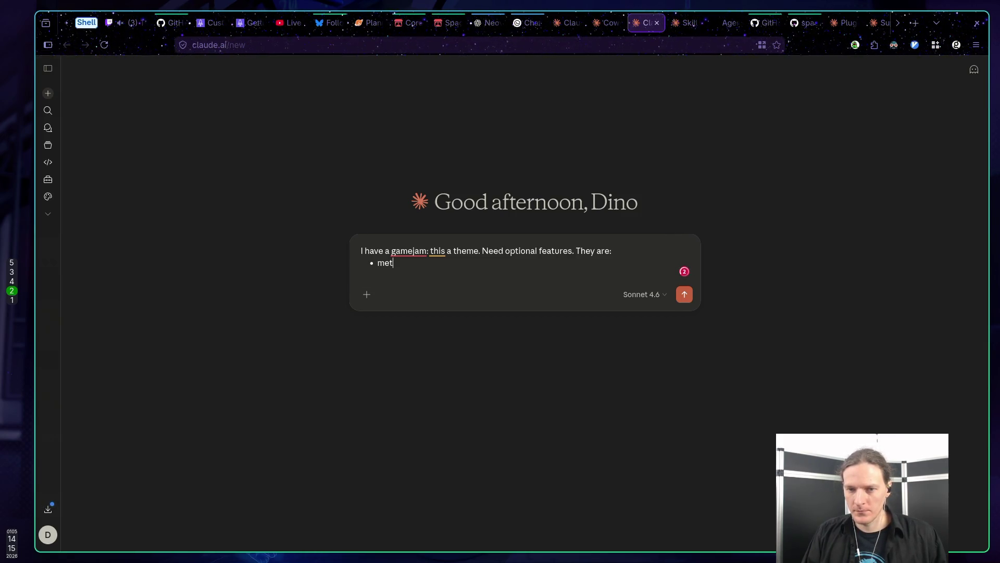
{"action": "type", "text": "gre"}
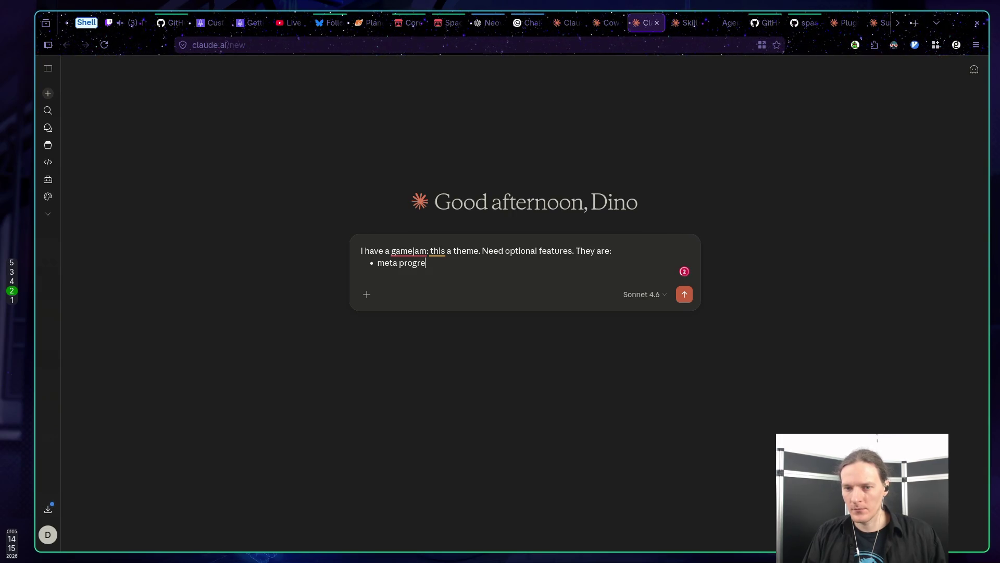
{"action": "type", "text": "ssion. "}
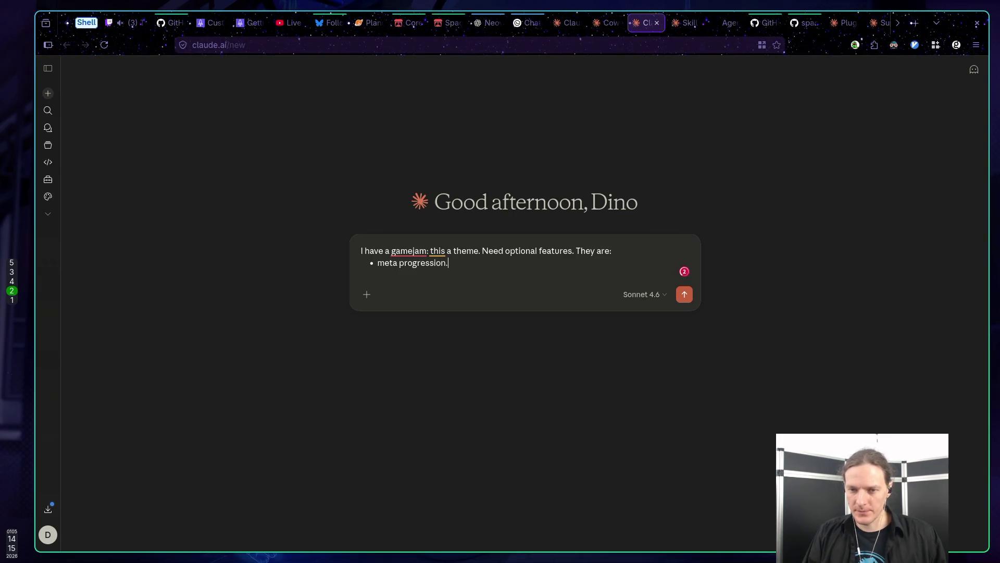
{"action": "type", "text": "U"}
{"action": "key", "text": "BackSpace"}
{"action": "type", "text": "Li"}
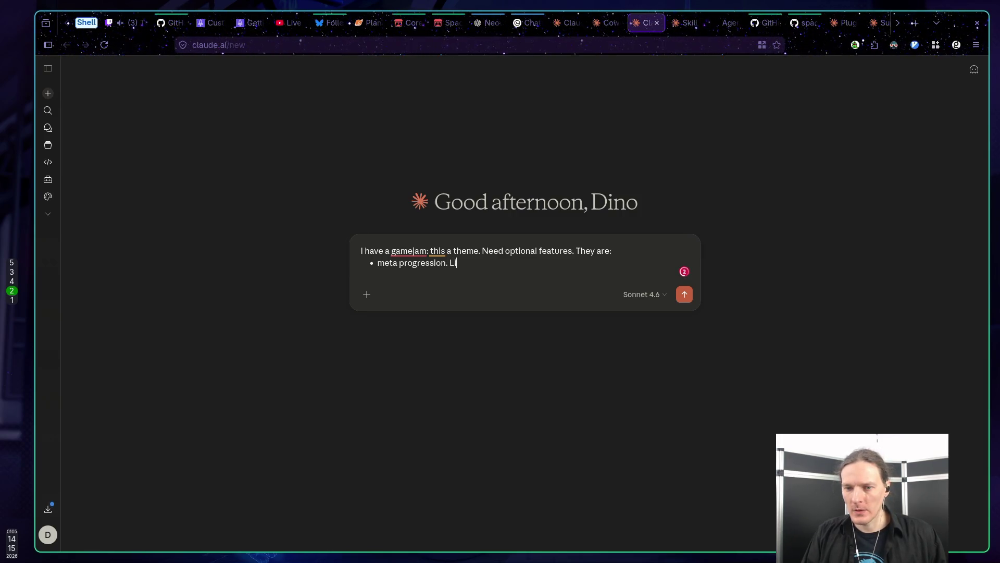
{"action": "type", "text": "ke u"}
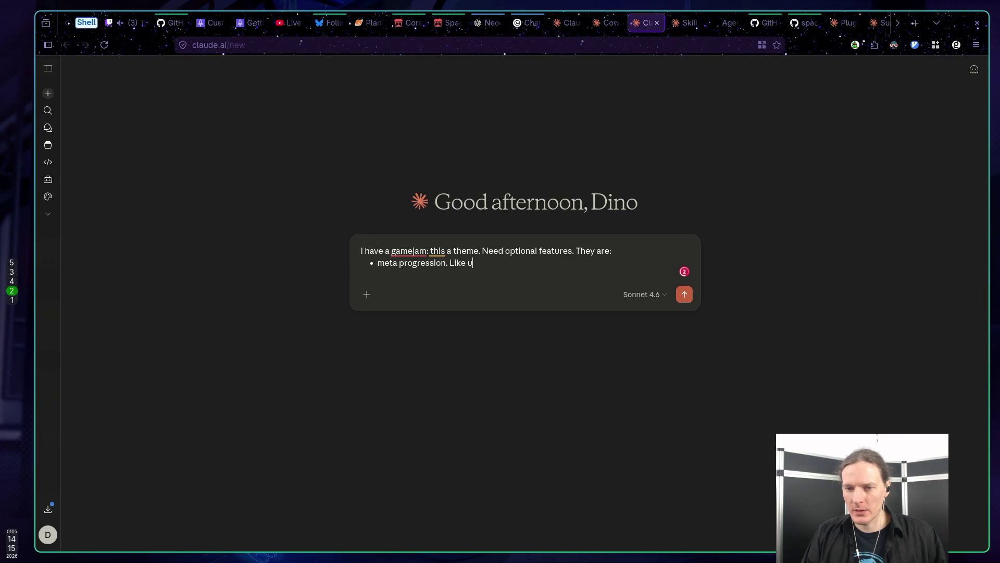
{"action": "type", "text": "nlockables,"}
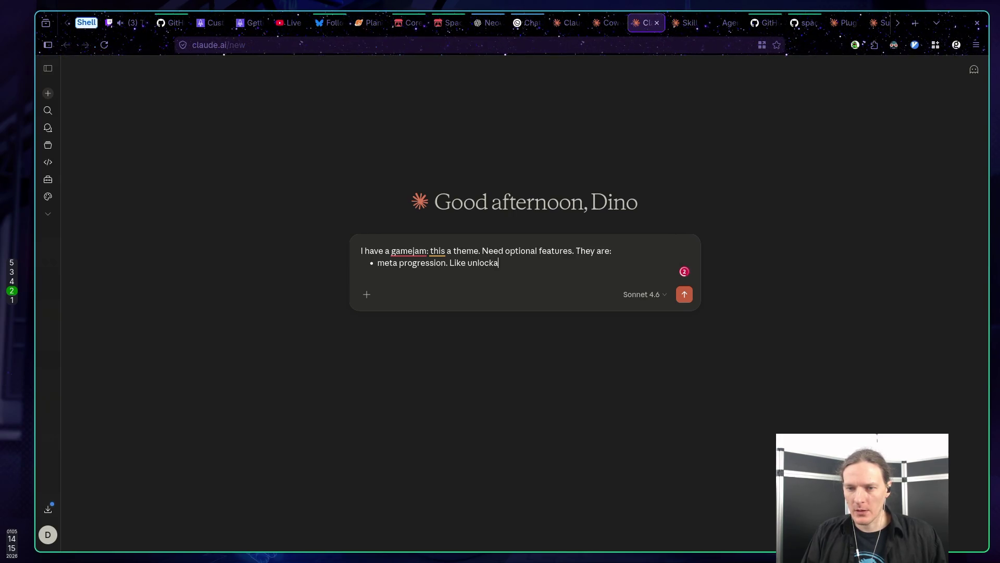
{"action": "key", "text": "BackSpace"}
{"action": "key", "text": "BackSpace"}
{"action": "key", "text": "BackSpace"}
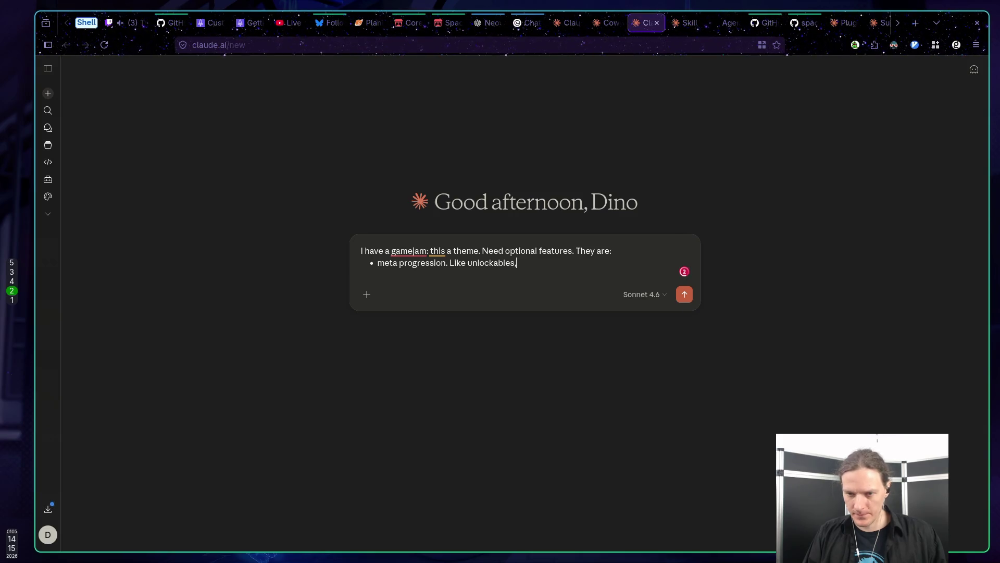
{"action": "type", "text": "characters, "}
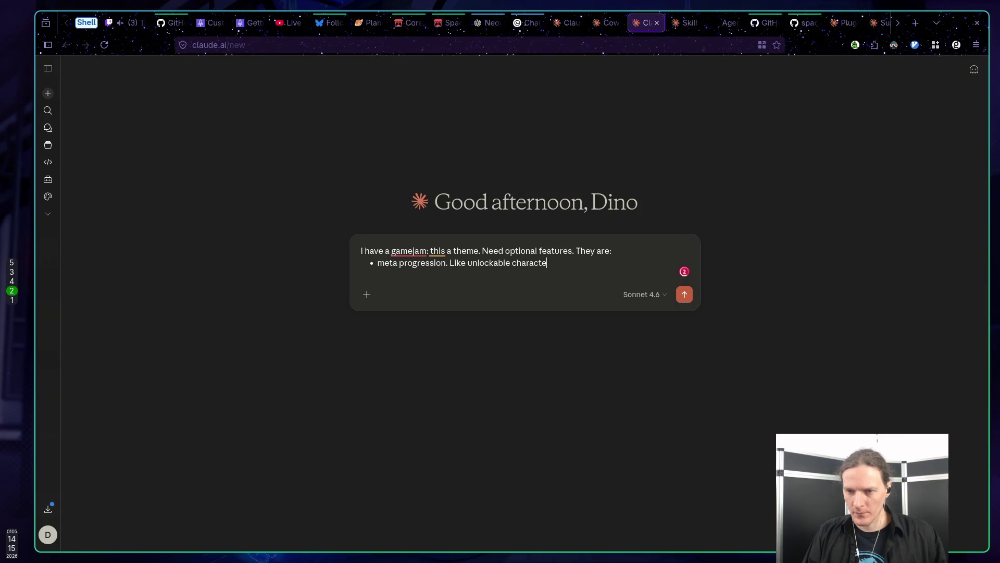
{"action": "type", "text": "co"}
{"action": "key", "text": "BackSpace"}
{"action": "key", "text": "BackSpace"}
{"action": "type", "text": "colors, "}
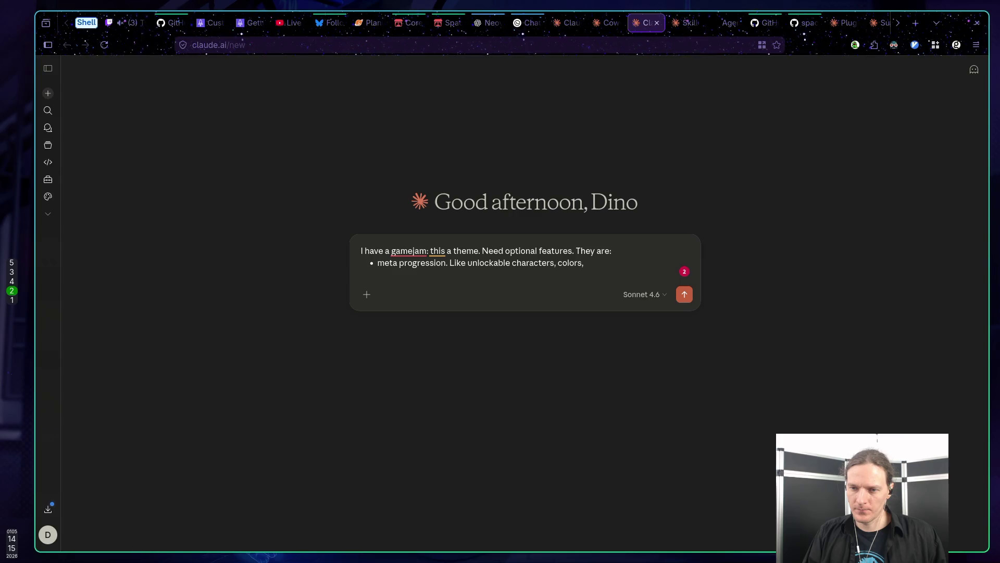
{"action": "type", "text": "maps"}
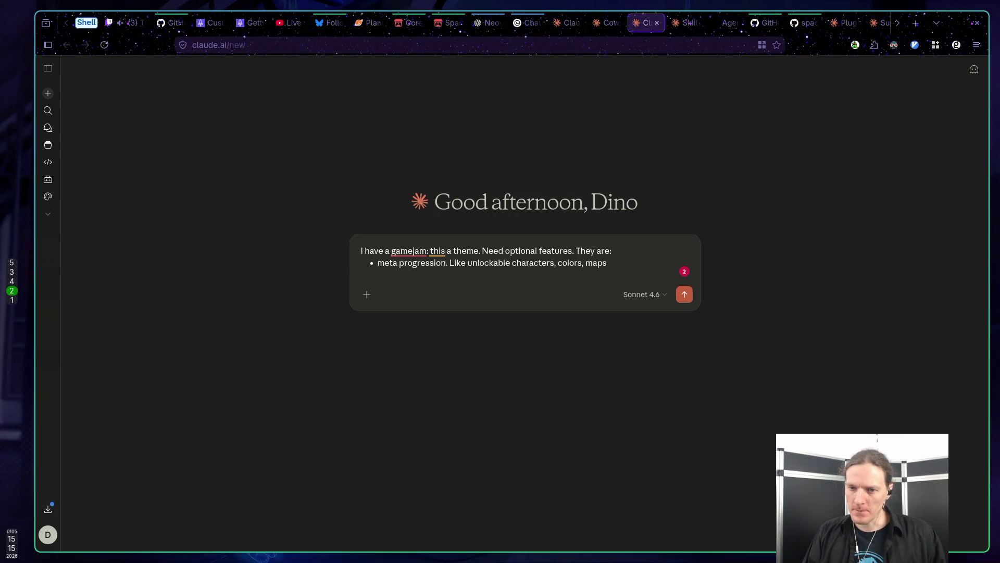
{"action": "key", "text": "BackSpace"}
{"action": "key", "text": "BackSpace"}
{"action": "key", "text": "BackSpace"}
{"action": "key", "text": "BackSpace"}
{"action": "type", "text": "tools"}
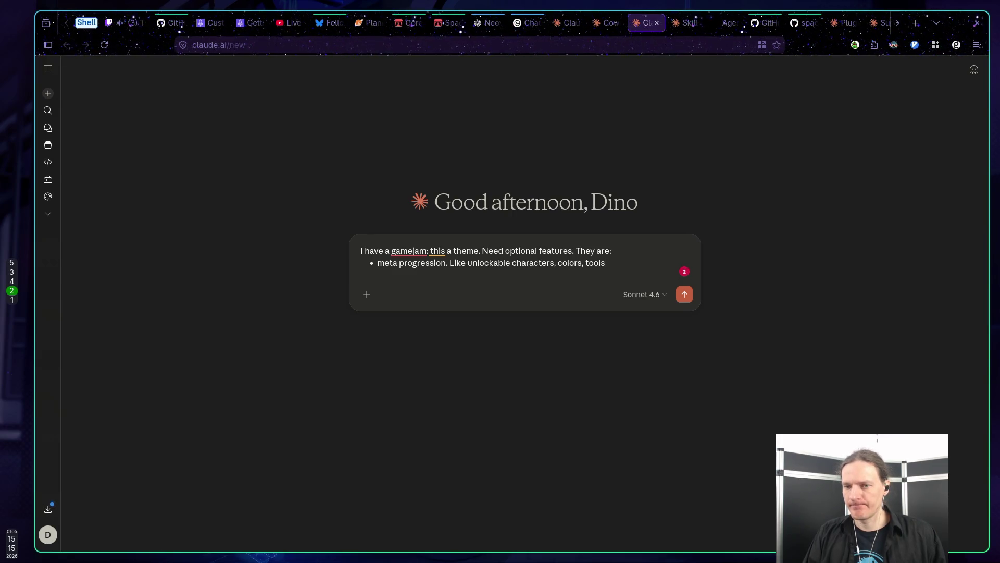
{"action": "type", "text": ", more "}
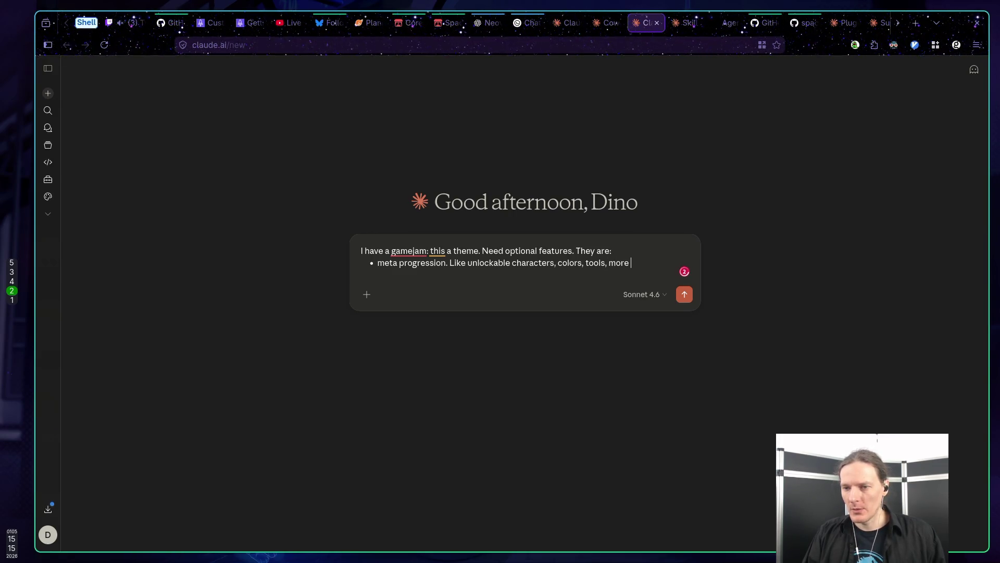
{"action": "type", "text": "HP,"}
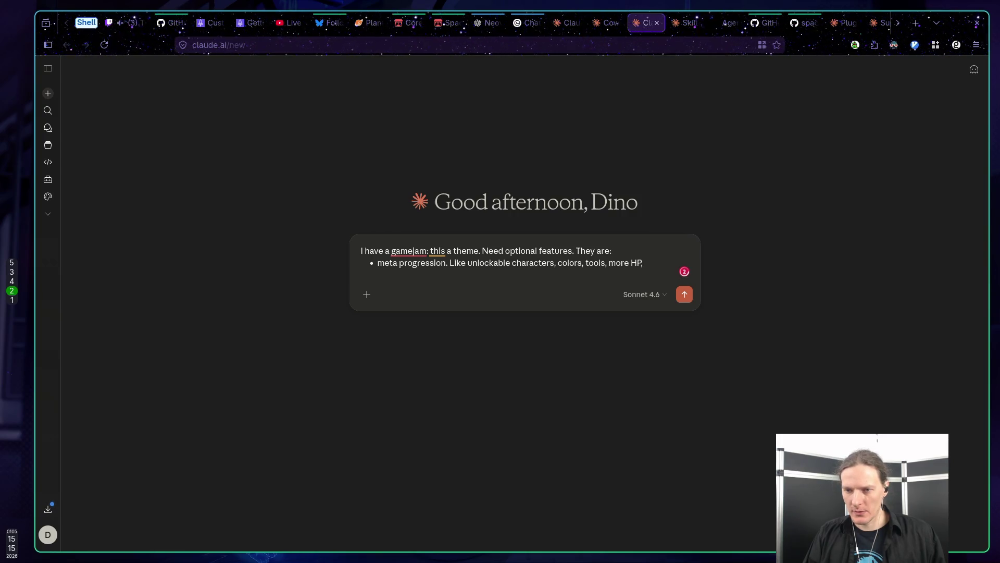
{"action": "key", "text": "BackSpace"}
{"action": "type", "text": "etc."}
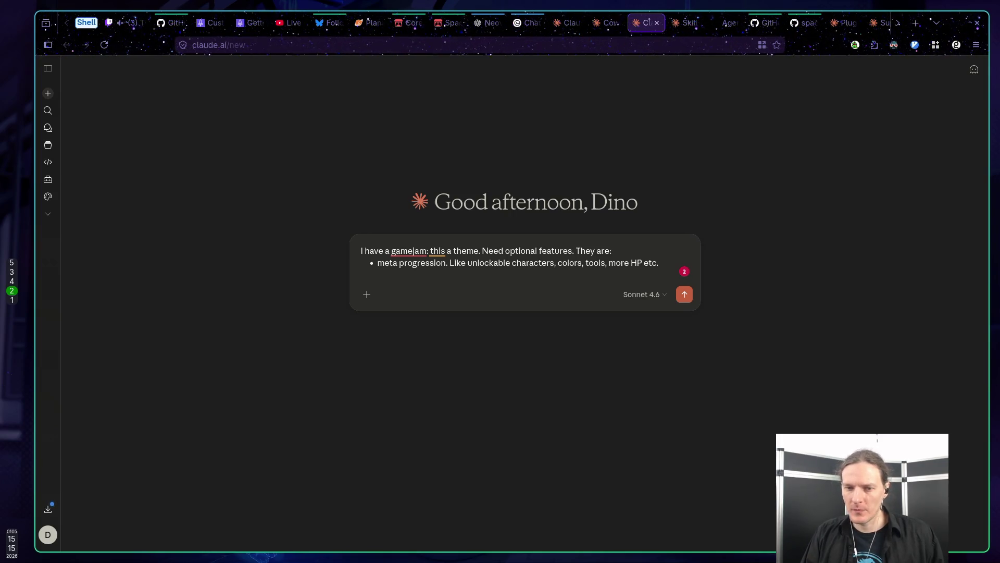
{"action": "key", "text": "Return"}
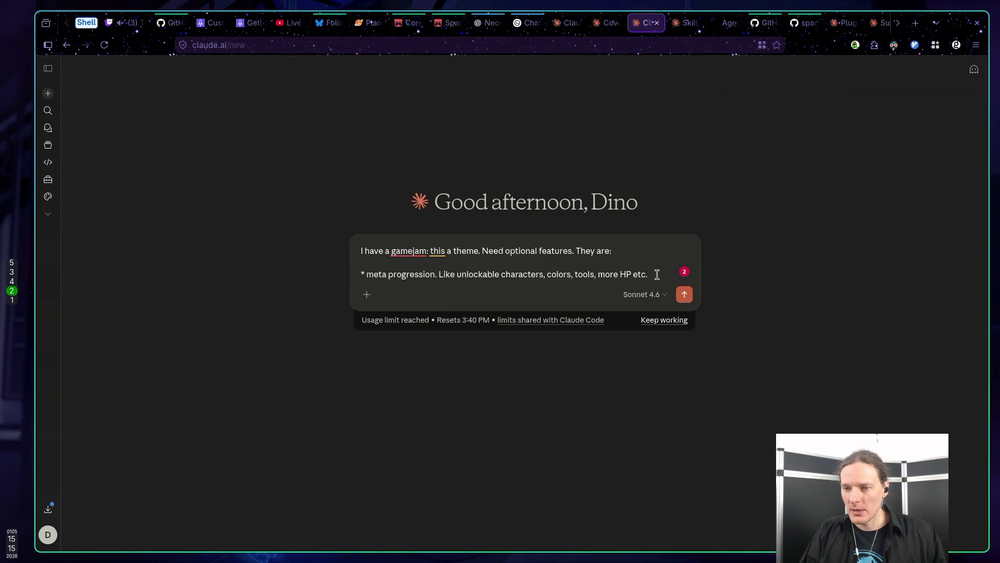
Start a second '*' bullet line below the meta progression item
{"action": "key", "text": "shift+Return"}
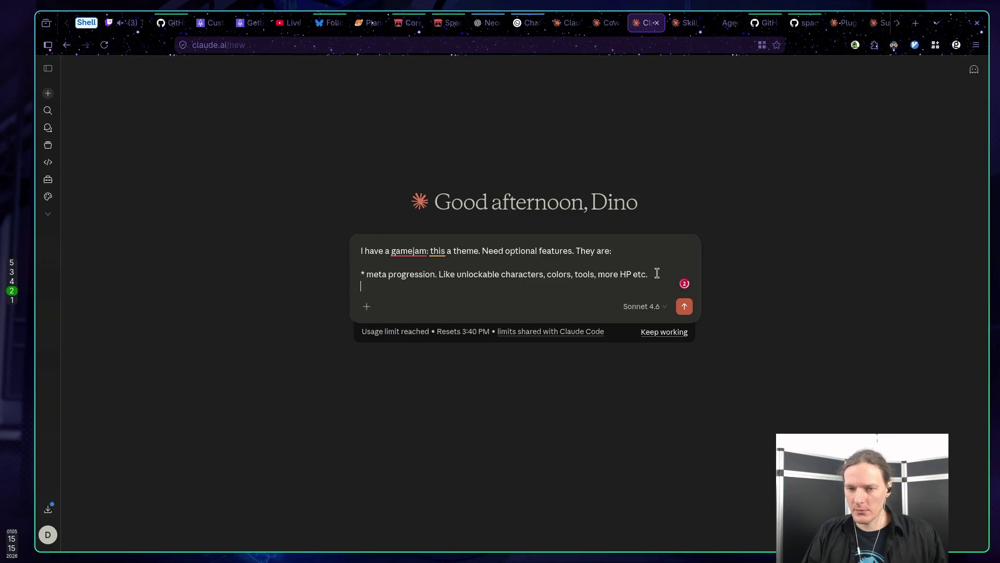
{"action": "key", "text": "shift+Return"}
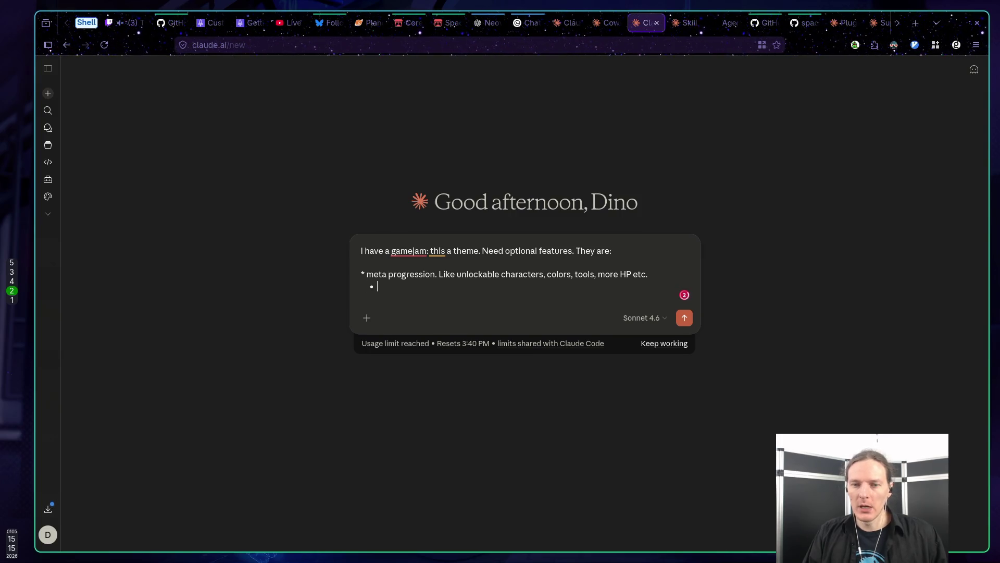
{"action": "key", "text": "BackSpace"}
{"action": "key", "text": "shift+Return"}
{"action": "type", "text": "*"}
{"action": "left_click", "coordinate": [367, 274]}
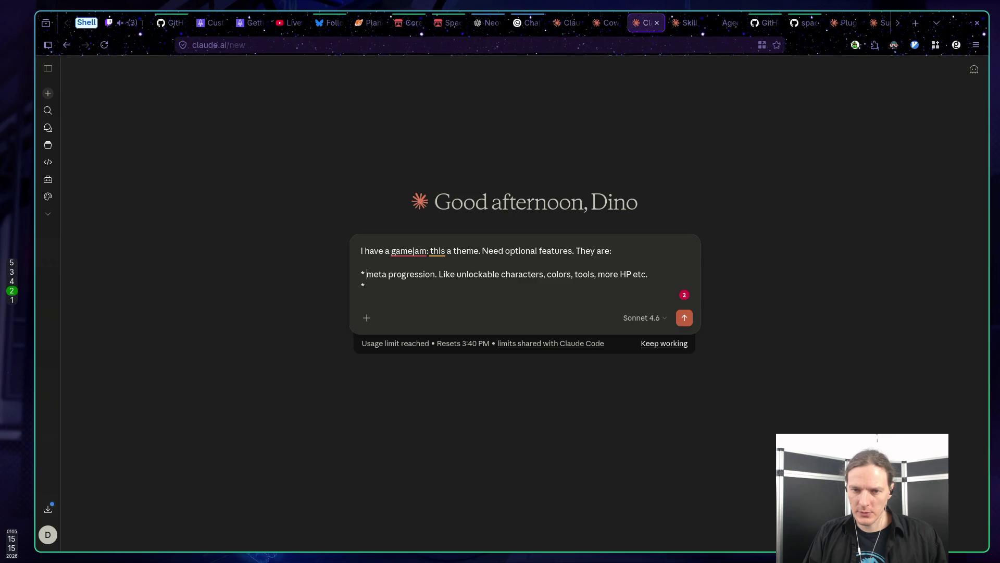
{"action": "left_click", "coordinate": [367, 285]}
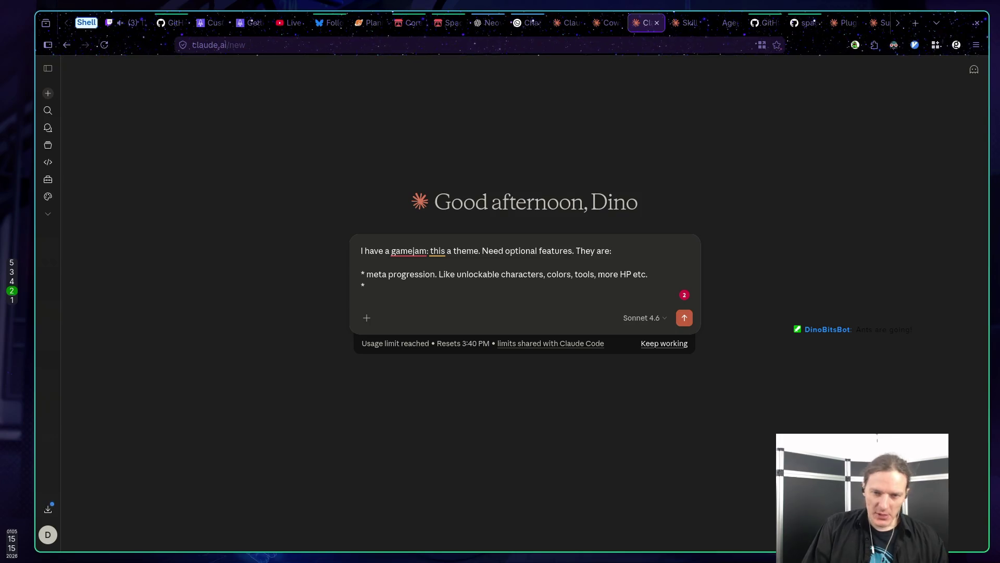
Write the 'local scoreboard' bullet: points this run or how fast the level was beaten
{"action": "type", "text": "sc"}
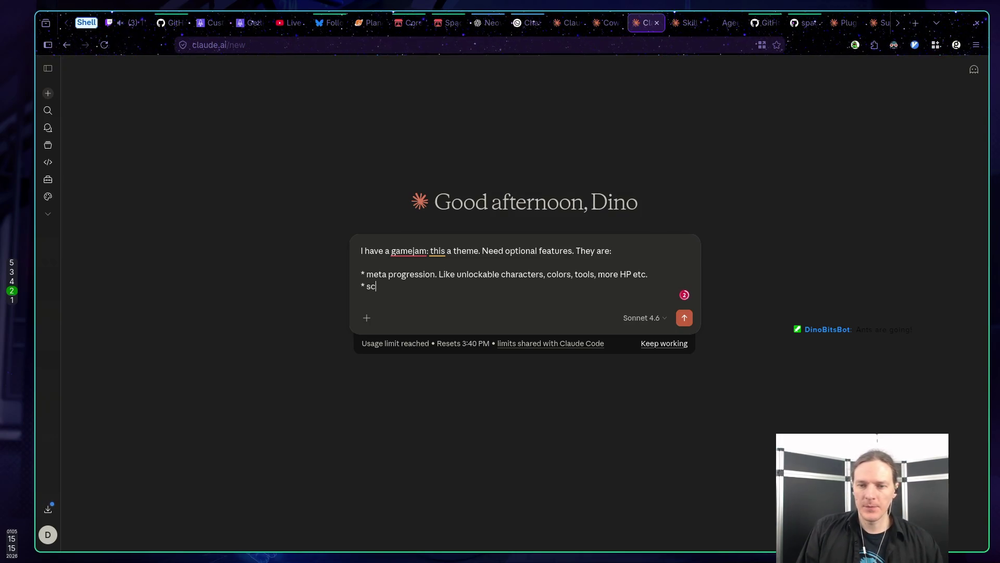
{"action": "key", "text": "BackSpace"}
{"action": "key", "text": "BackSpace"}
{"action": "type", "text": "local scoreboard."}
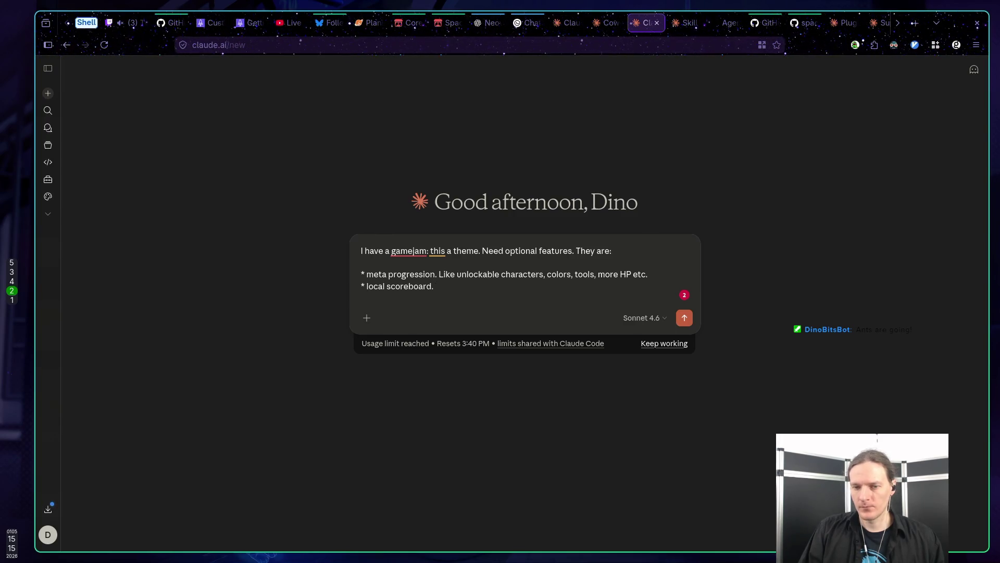
{"action": "type", "text": "How many point"}
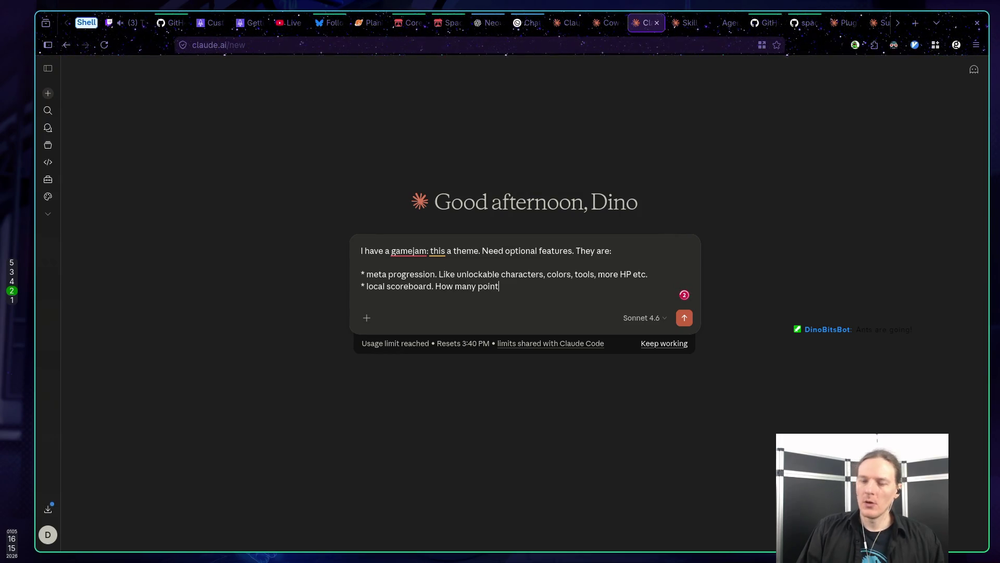
{"action": "type", "text": "s player got this run or how fast he"}
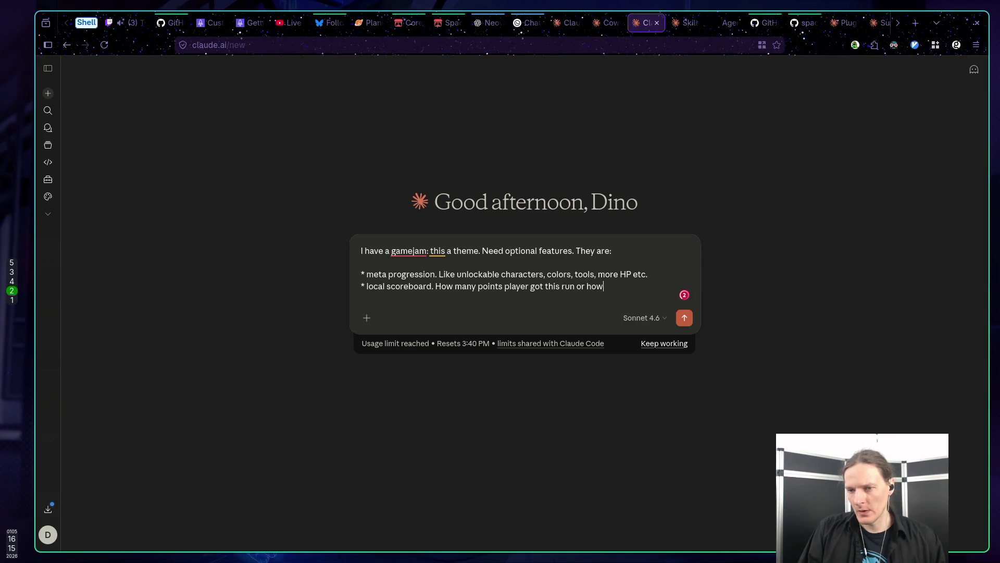
{"action": "type", "text": " b"}
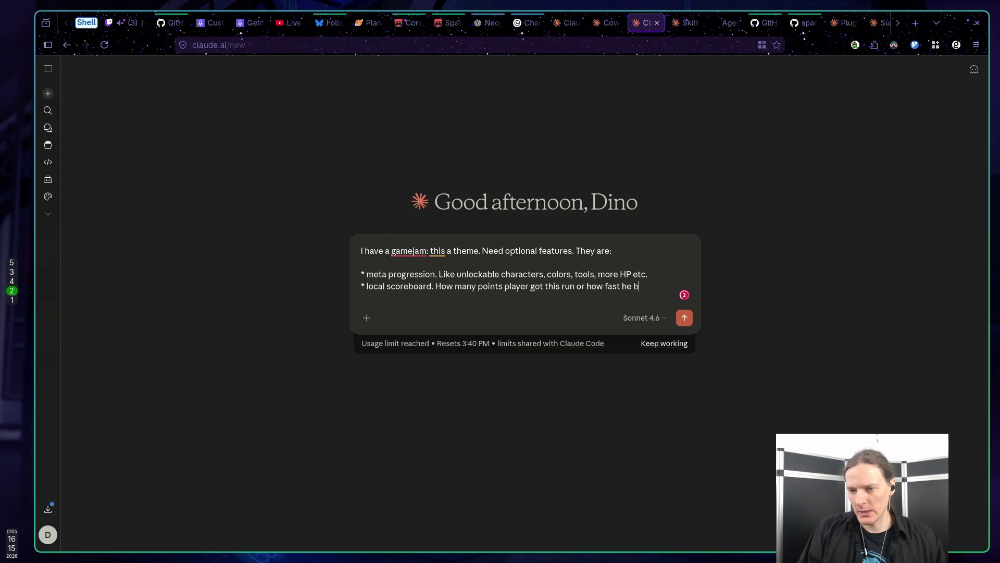
{"action": "type", "text": "eated"}
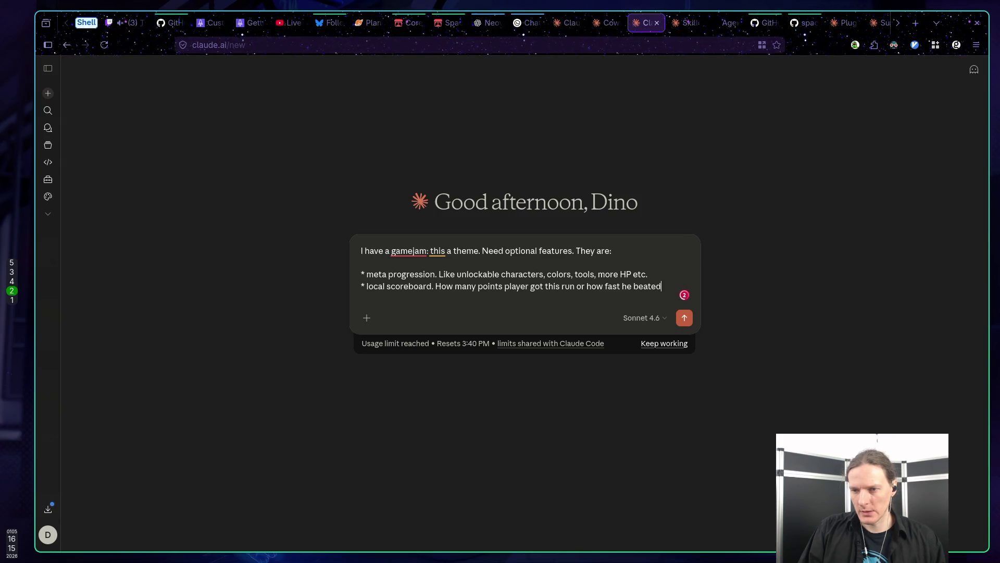
{"action": "key", "text": "BackSpace"}
{"action": "key", "text": "BackSpace"}
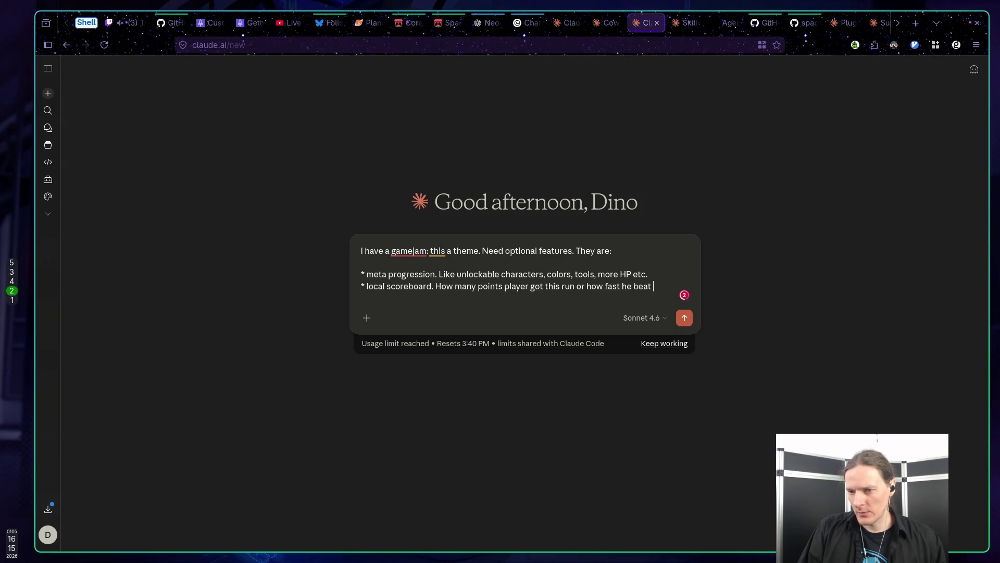
{"action": "type", "text": "this level"}
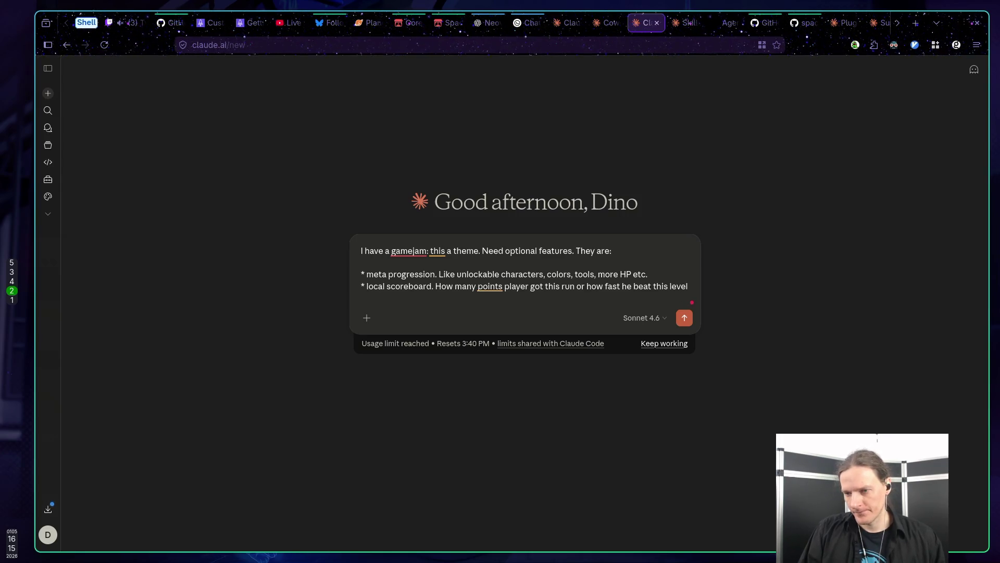
{"action": "type", "text": " etc."}
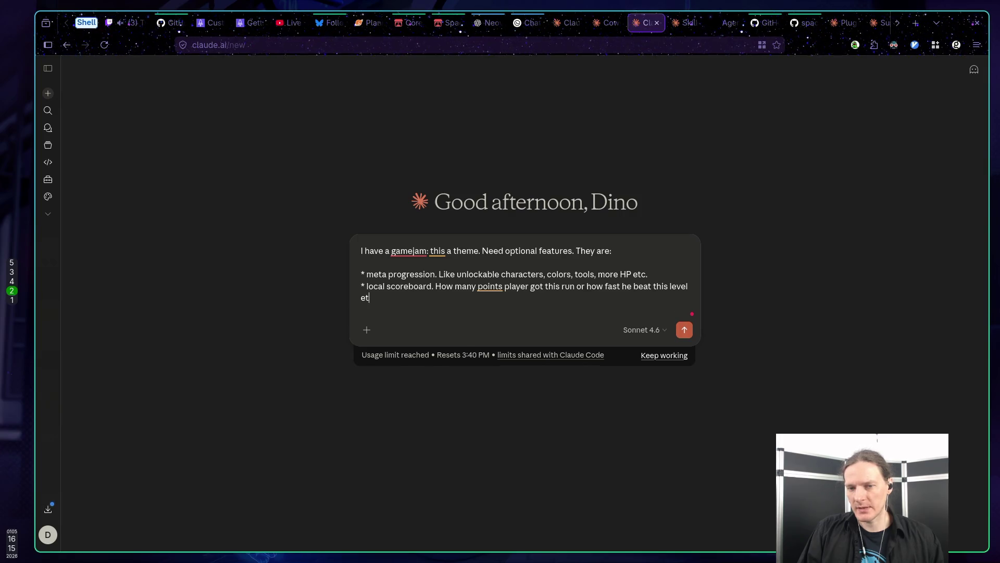
Start a third '*' bullet reading 'Extra abilities for the player: jet'
{"action": "key", "text": "shift+Return"}
{"action": "type", "text": "8"}
{"action": "key", "text": "BackSpace"}
{"action": "key", "text": "BackSpace"}
{"action": "type", "text": "*"}
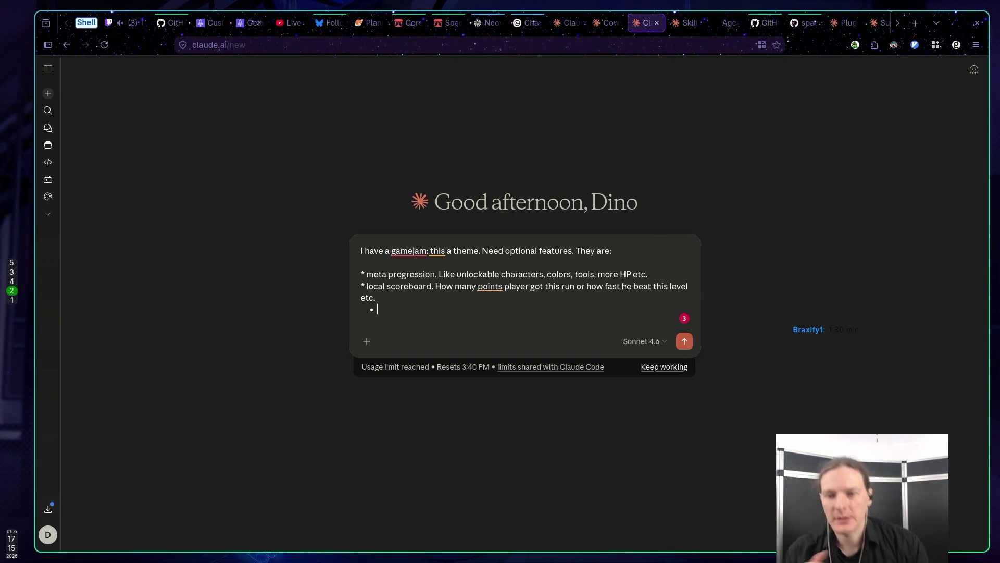
{"action": "type", "text": "Extra abilities"}
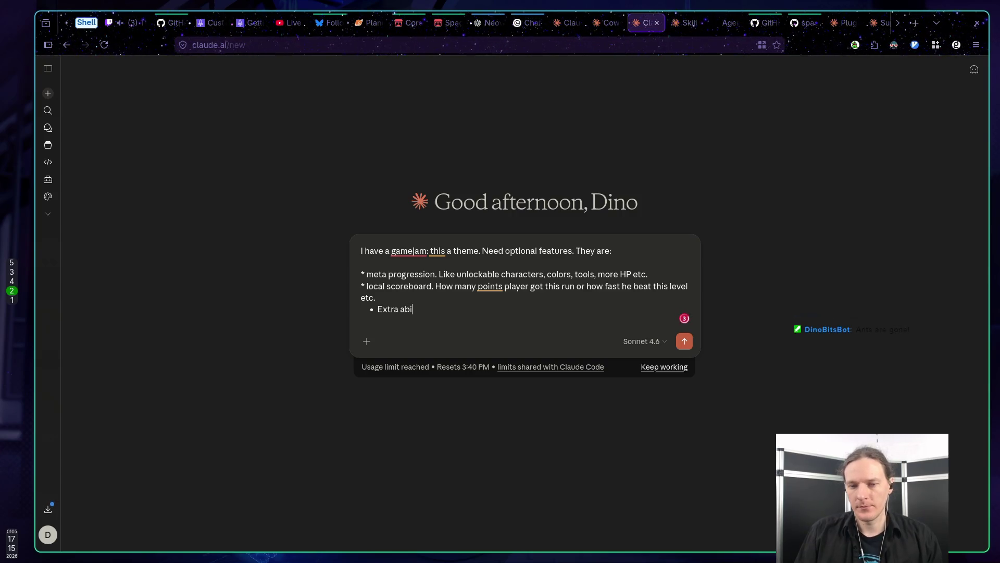
{"action": "type", "text": " for"}
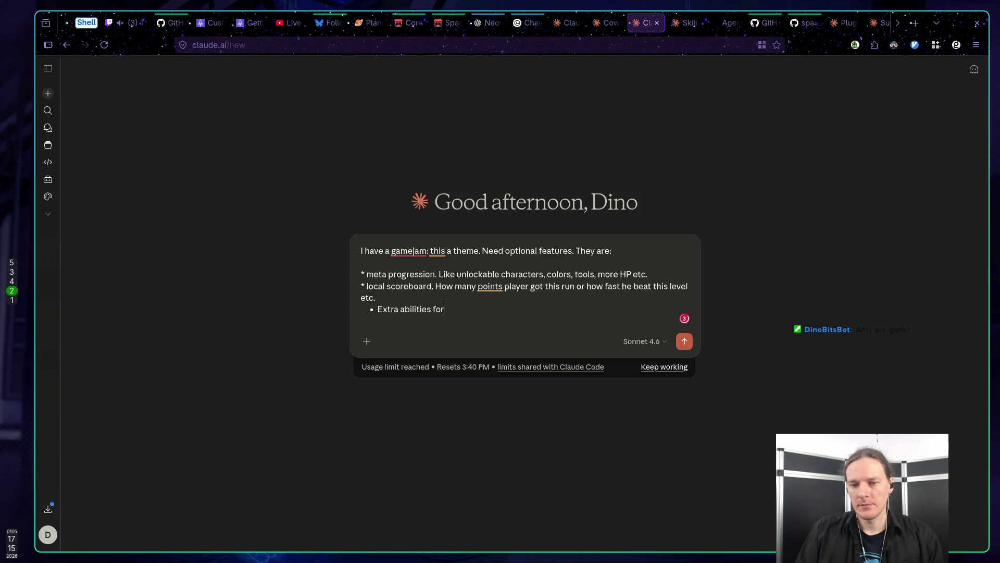
{"action": "type", "text": " the player"}
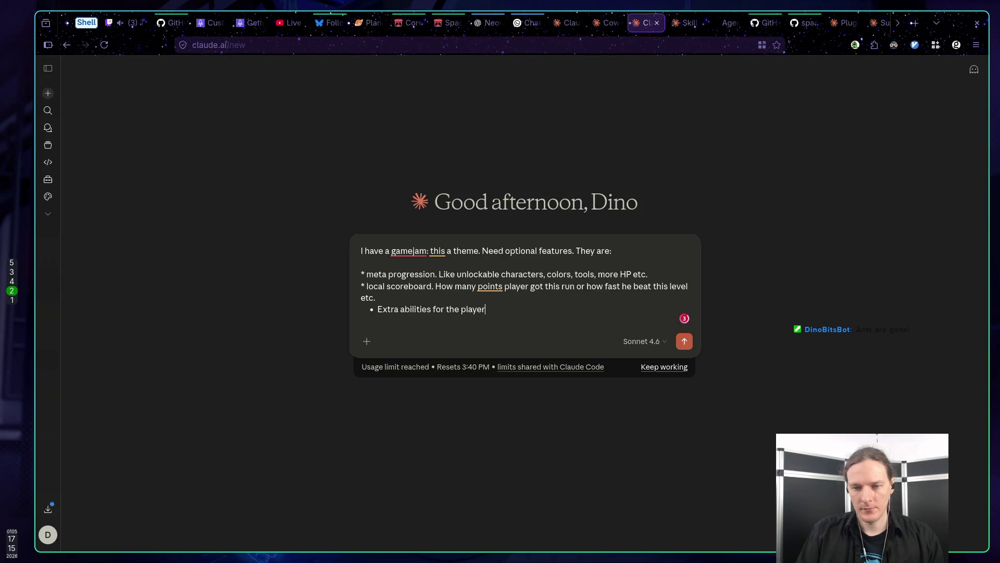
{"action": "type", "text": ": jet "}
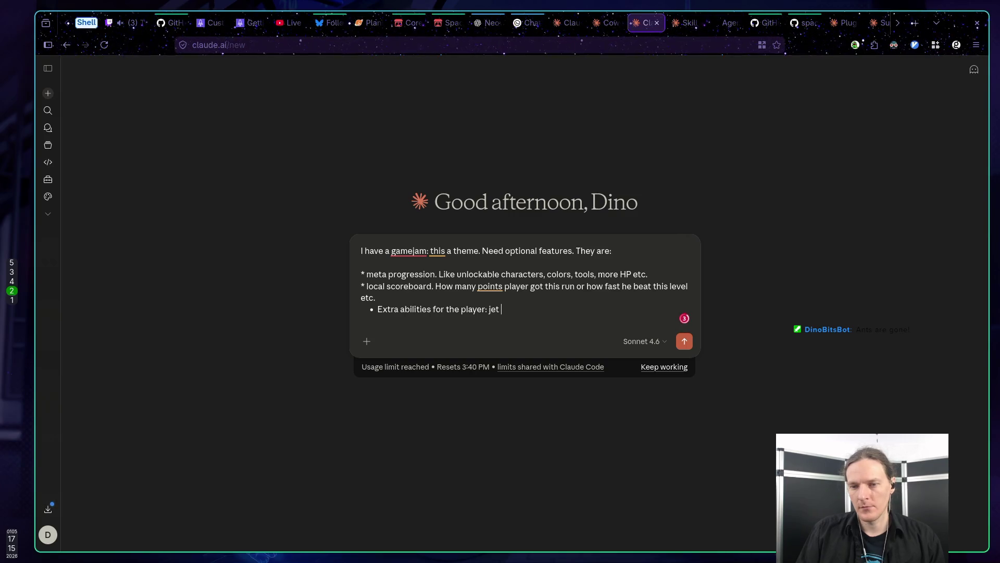
Finish the abilities bullet (unlockable or picked up: jetpack, double jump, shooting, grappling hook, parachute) and send
{"action": "key", "text": "BackSpace"}
{"action": "key", "text": "BackSpace"}
{"action": "key", "text": "BackSpace"}
{"action": "key", "text": "BackSpace"}
{"action": "key", "text": "BackSpace"}
{"action": "key", "text": "BackSpace"}
{"action": "type", "text": " ("}
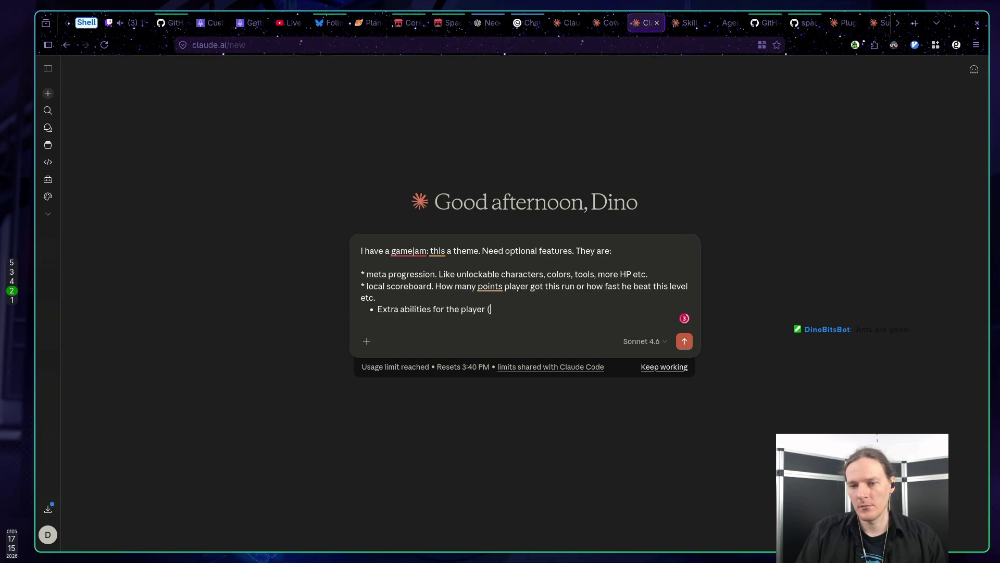
{"action": "type", "text": "can be "}
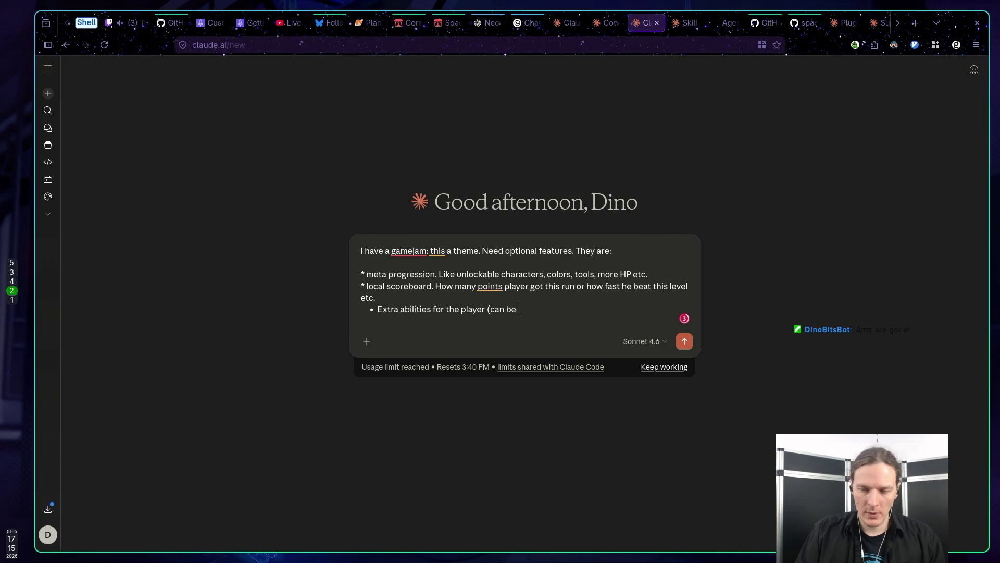
{"action": "type", "text": "unloca"}
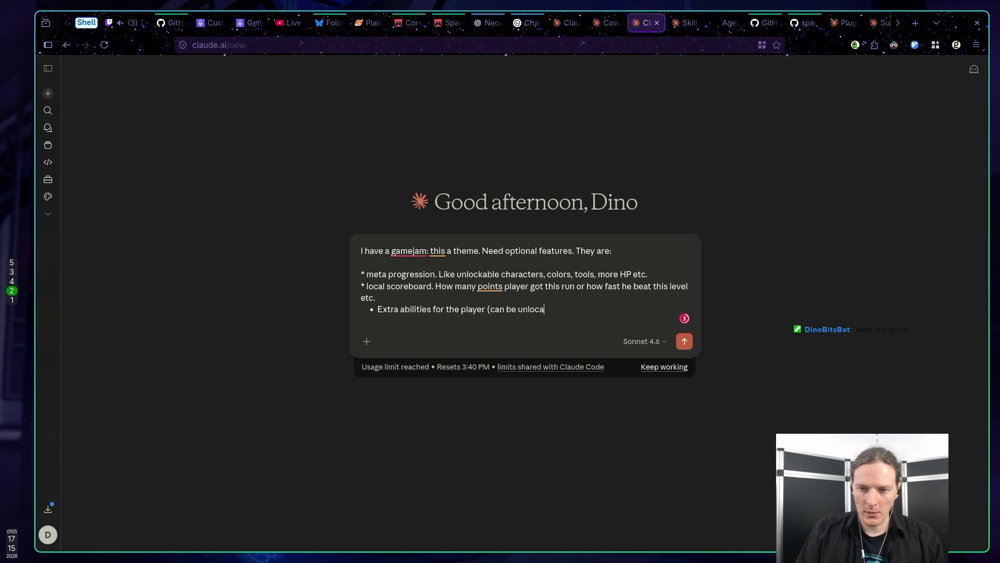
{"action": "key", "text": "BackSpace"}
{"action": "type", "text": "kables or "}
{"action": "type", "text": "pic"}
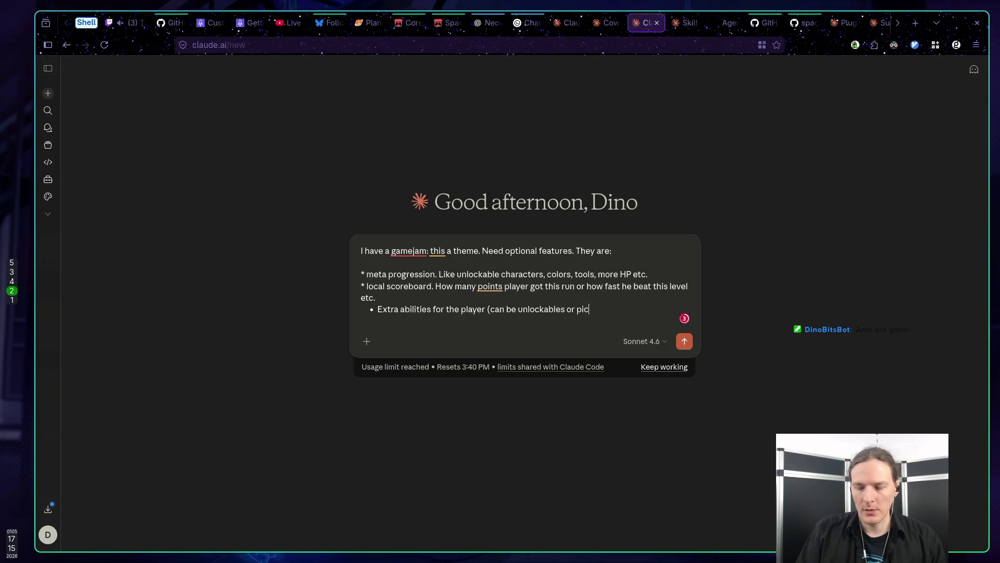
{"action": "type", "text": "ked up):"}
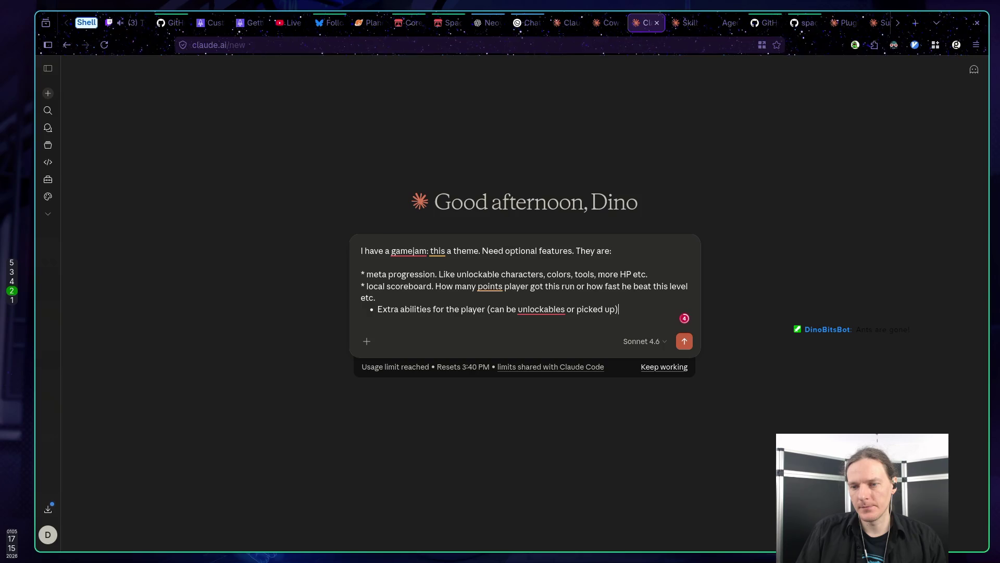
{"action": "type", "text": "like jetpack,doble"}
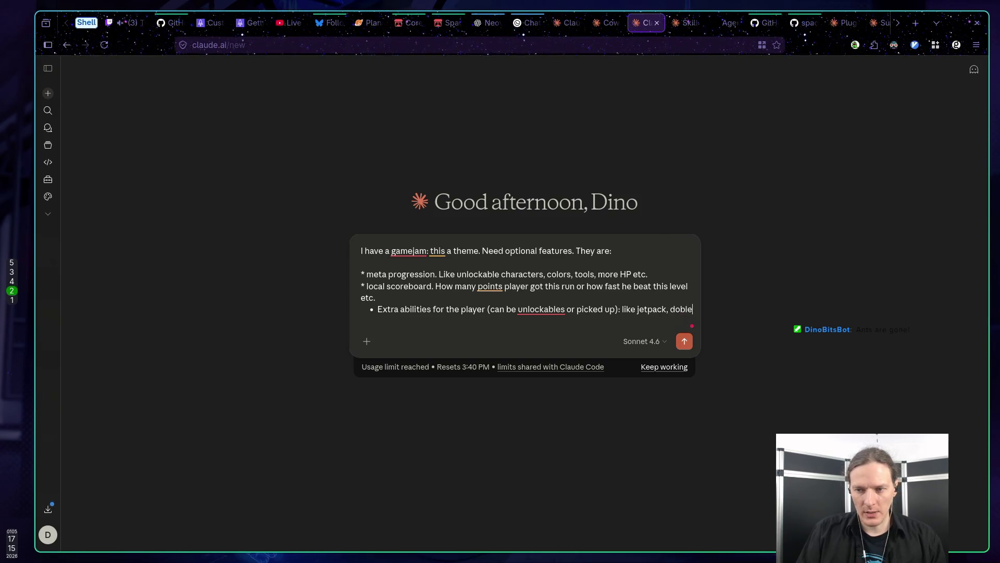
{"action": "type", "text": " jump, "}
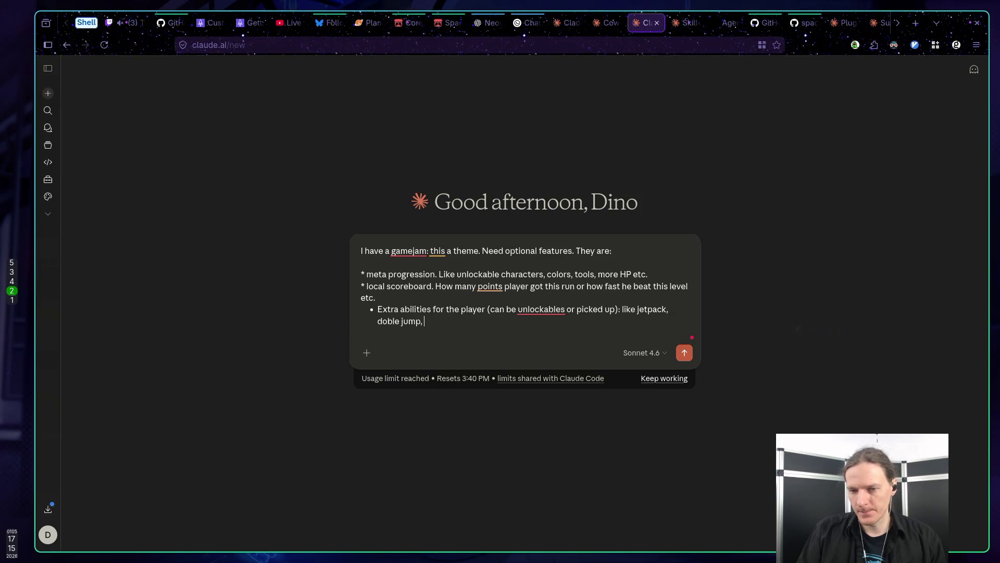
{"action": "type", "text": "shooting,"}
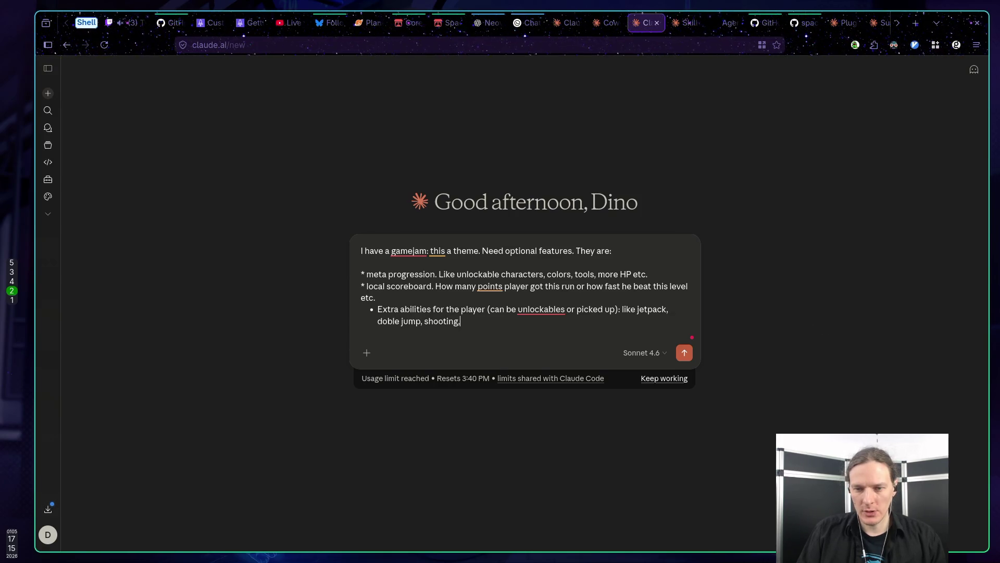
{"action": "type", "text": "grap"}
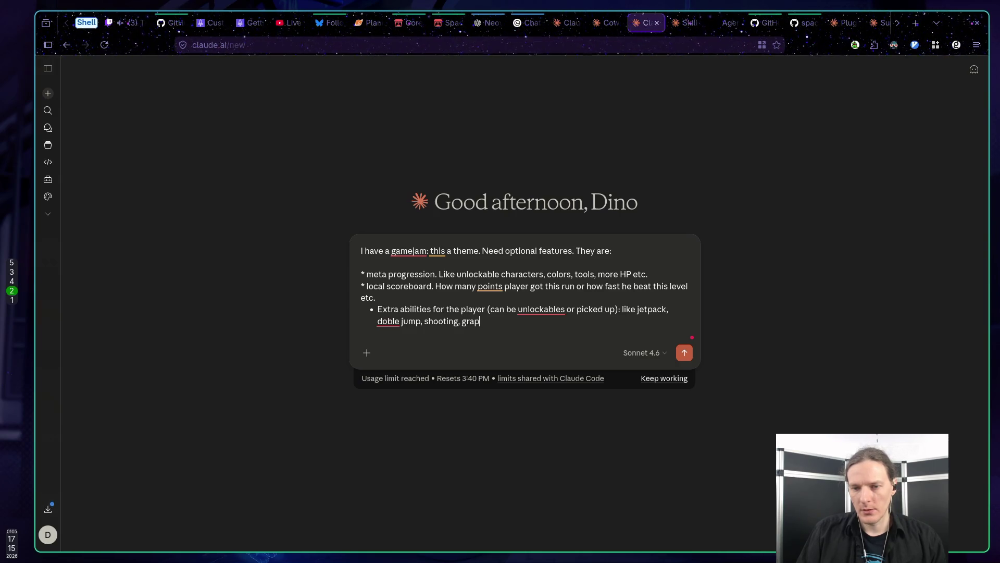
{"action": "type", "text": "pling hook"}
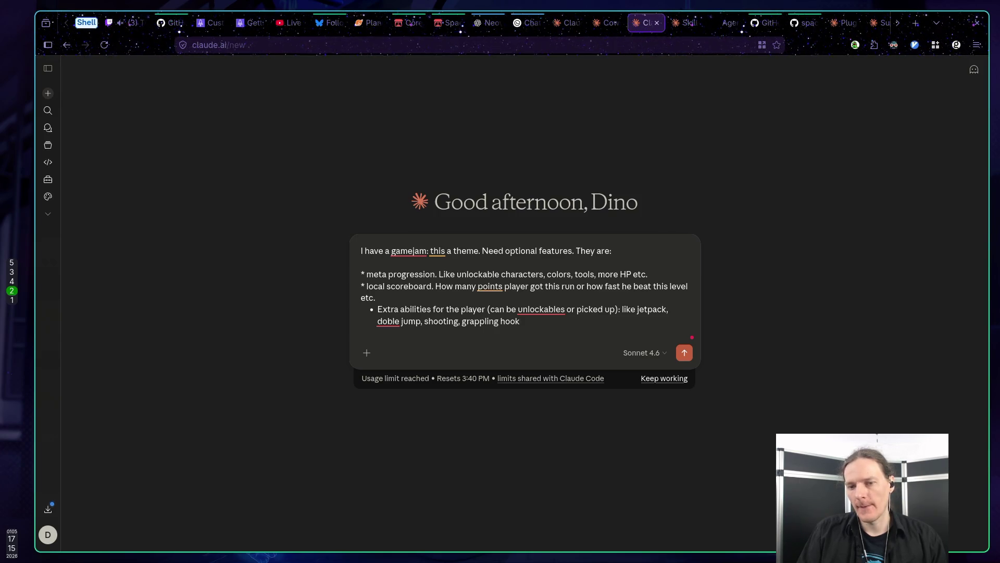
{"action": "type", "text": ", para"}
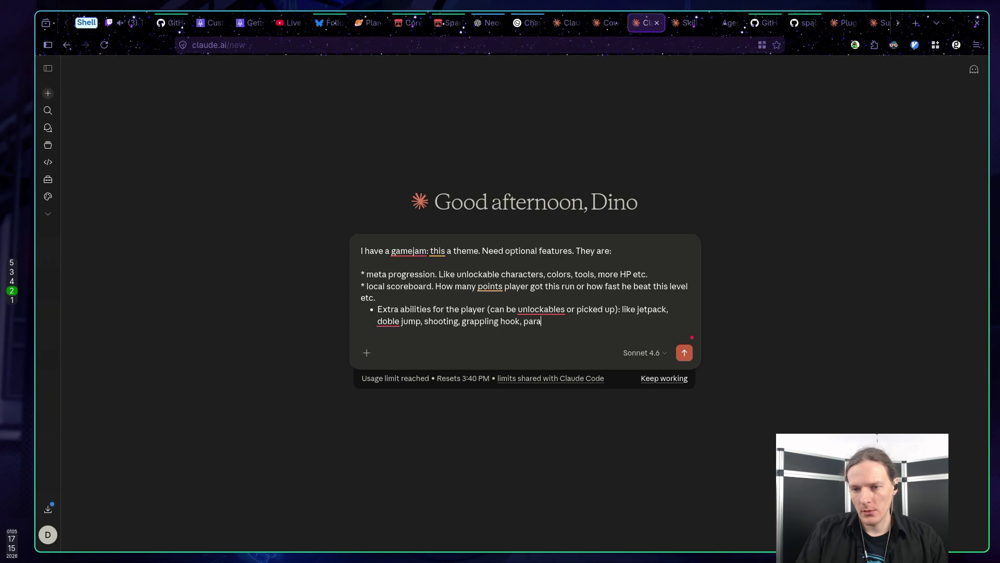
{"action": "type", "text": "chute."}
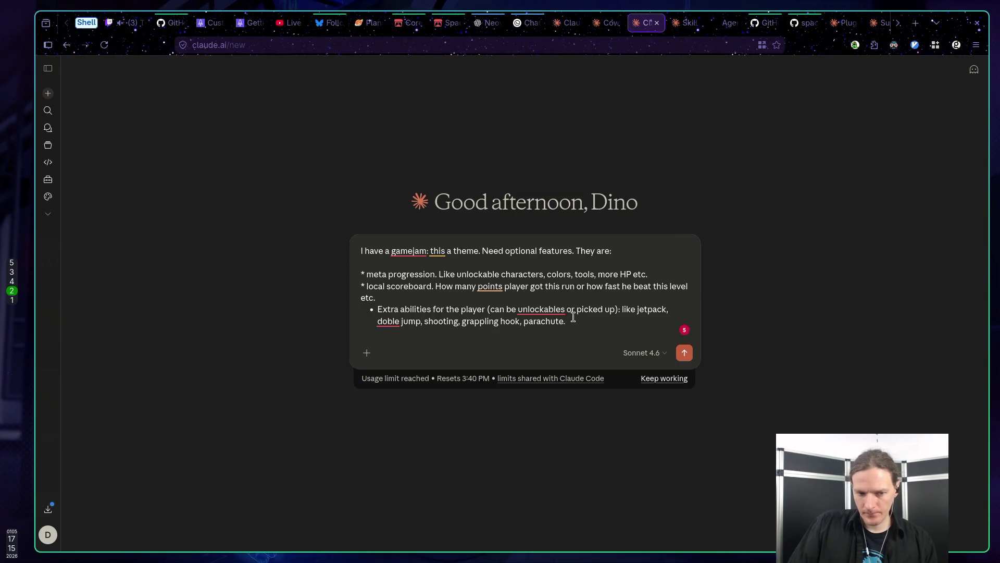
{"action": "key", "text": "Return"}
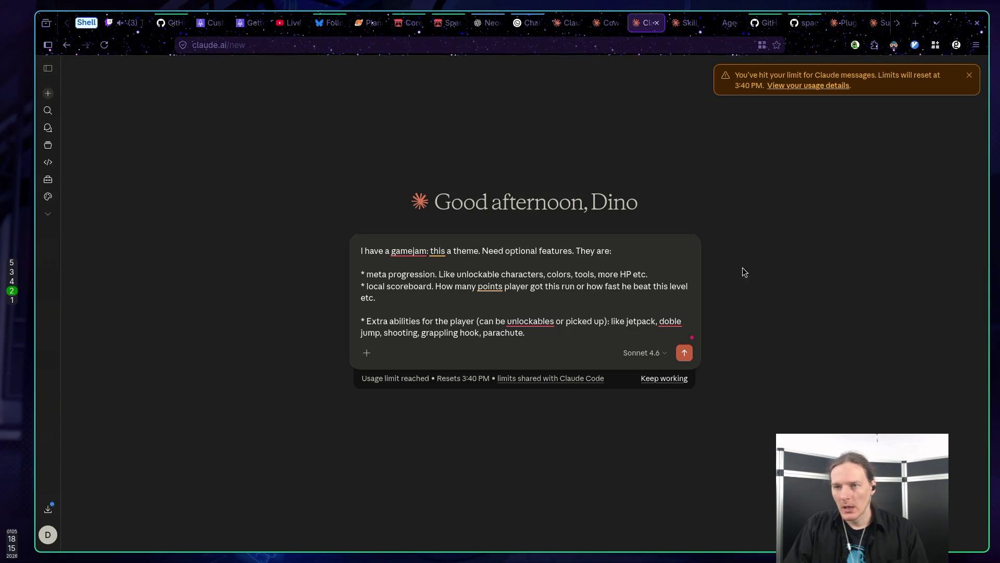
Glance at GitHub's Claude plugins and Anthropic skills pages, then return to the Godot editor
{"action": "left_click", "coordinate": [840, 24]}
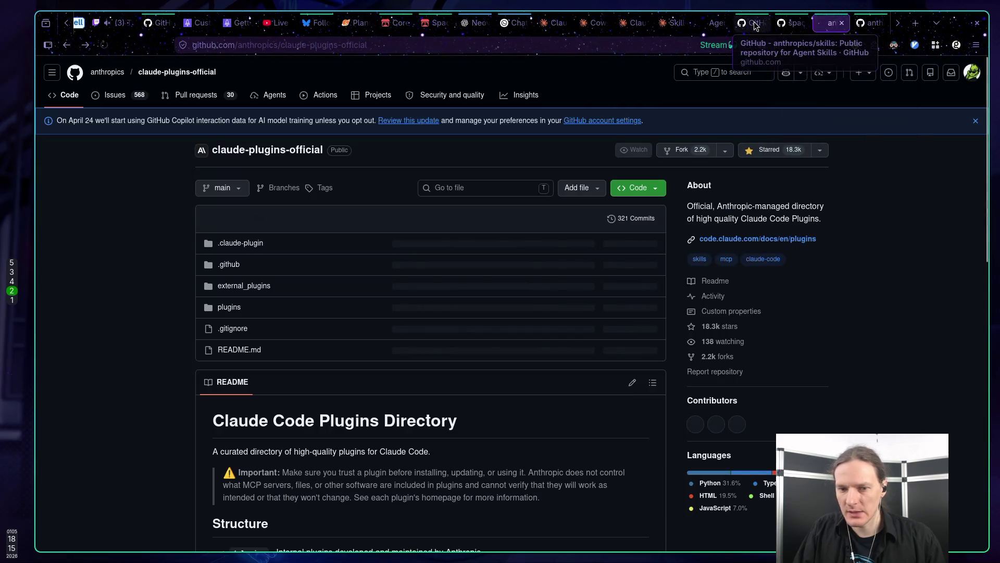
{"action": "left_click", "coordinate": [750, 23]}
{"action": "key", "text": "super+5"}
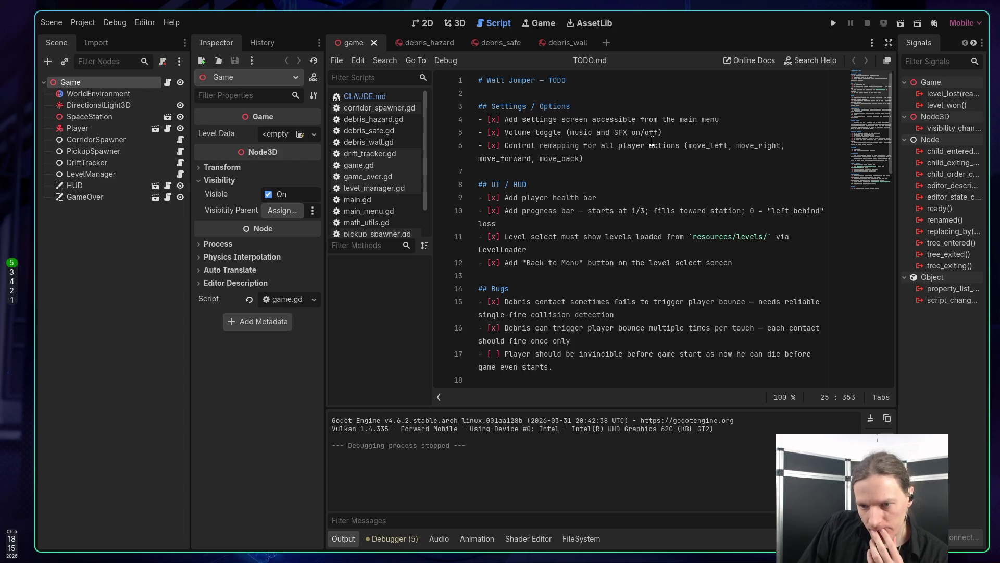
Scroll through TODO.md and show the FileSystem browser in the bottom panel
{"action": "scroll", "coordinate": [651, 141], "scroll_direction": "down", "scroll_amount": 3}
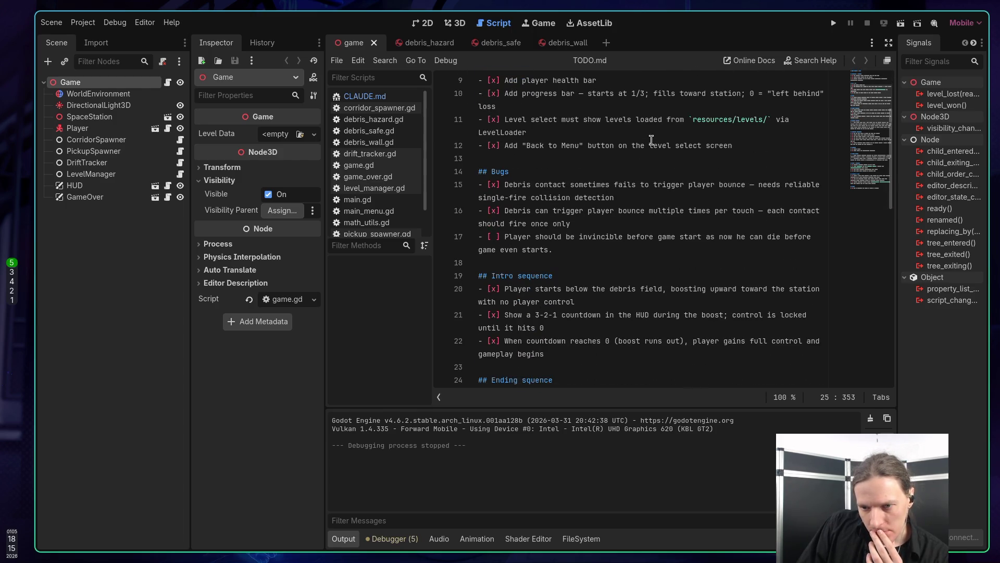
{"action": "scroll", "coordinate": [599, 135], "scroll_direction": "up", "scroll_amount": 3}
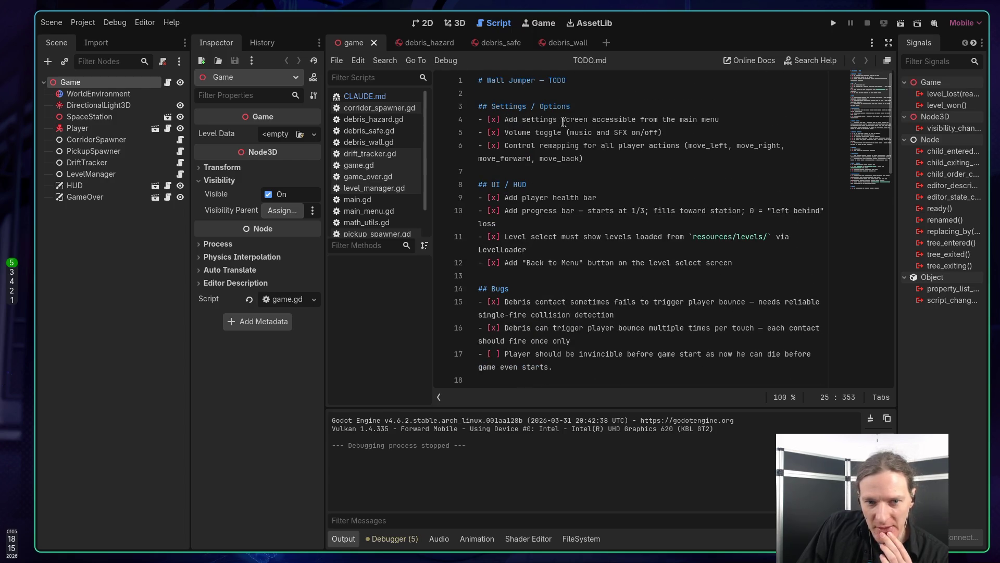
{"action": "left_click", "coordinate": [582, 538]}
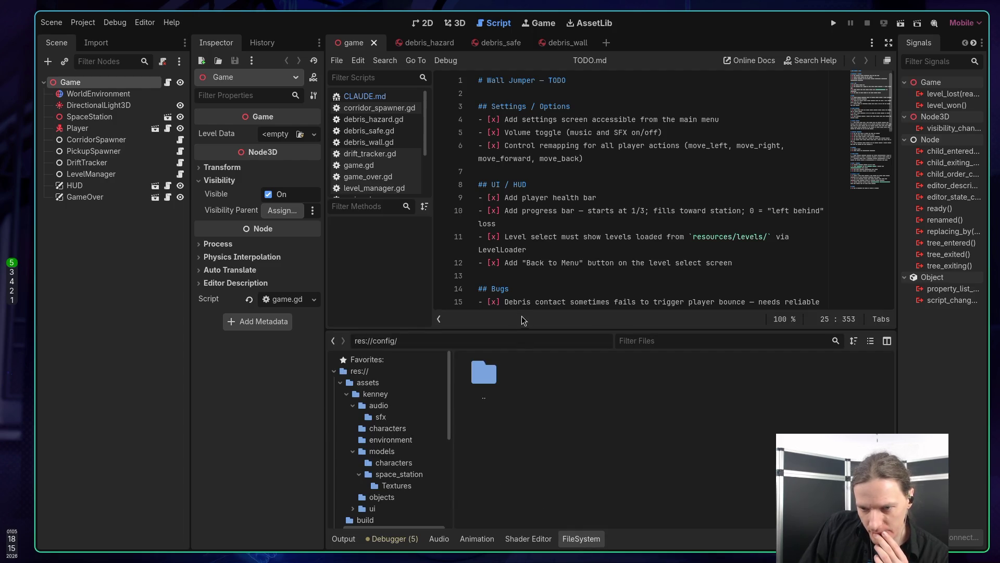
Enlarge the FileSystem panel to browse the asset folders, then move to empty workspace 6
{"action": "left_click_drag", "start_coordinate": [524, 330], "coordinate": [525, 308]}
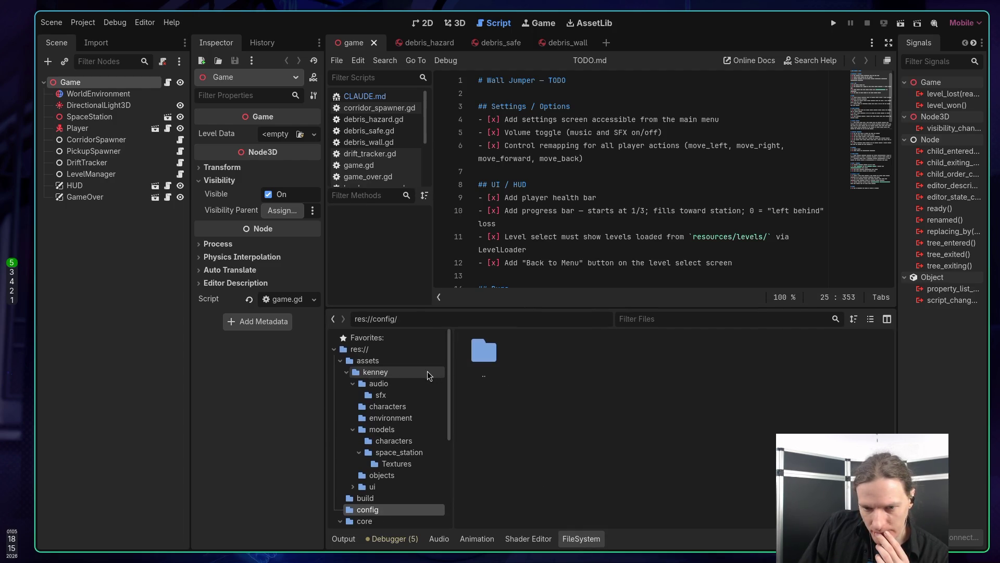
{"action": "scroll", "coordinate": [421, 377], "scroll_direction": "down", "scroll_amount": 5}
{"action": "scroll", "coordinate": [420, 376], "scroll_direction": "down", "scroll_amount": 4}
{"action": "scroll", "coordinate": [421, 376], "scroll_direction": "up", "scroll_amount": 7}
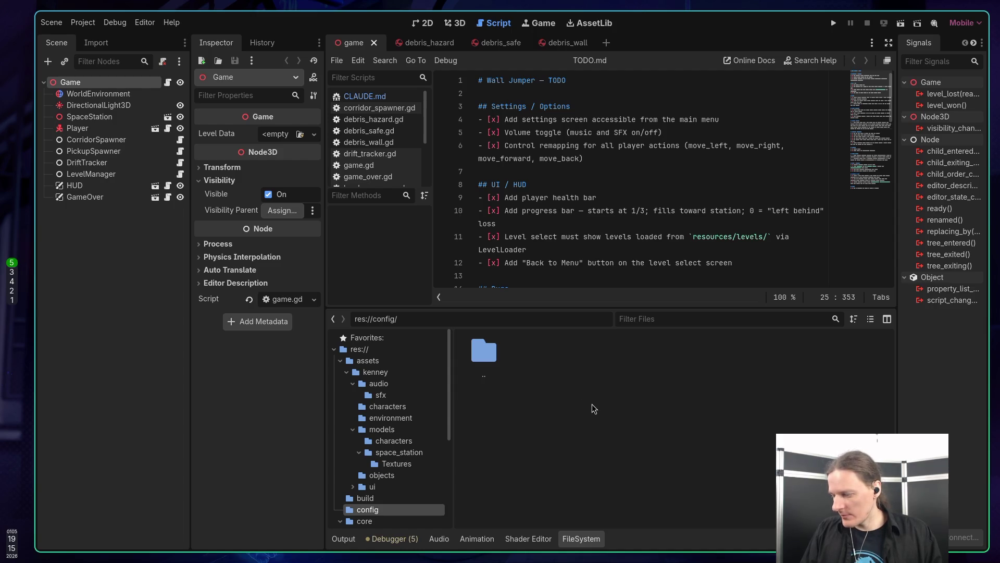
{"action": "key", "text": "super+6"}
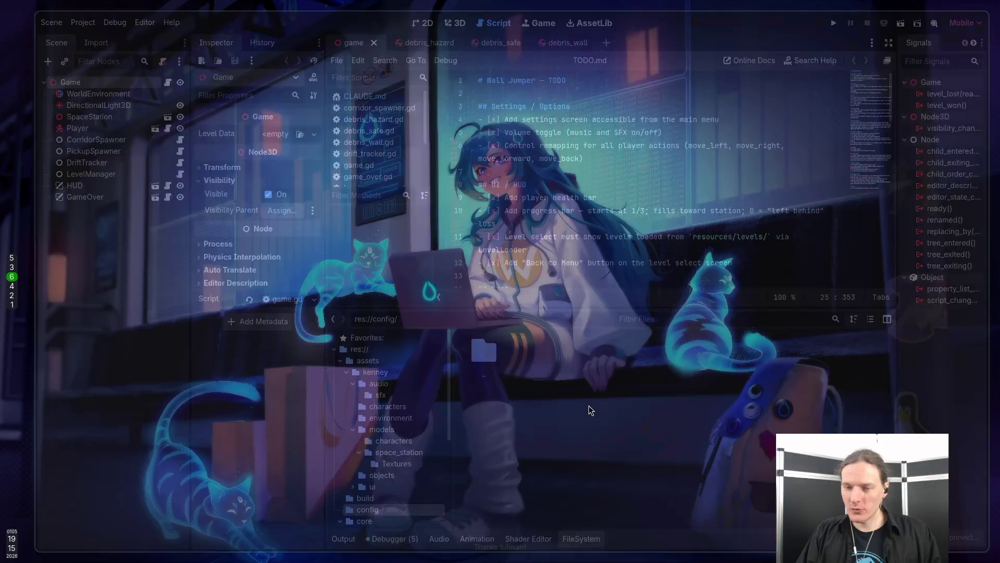
Launch Obsidian, collapse the REW folder, and add a new note at the Game Ideas vault root
{"action": "key", "text": "super+d"}
{"action": "type", "text": "ob"}
{"action": "key", "text": "Return"}
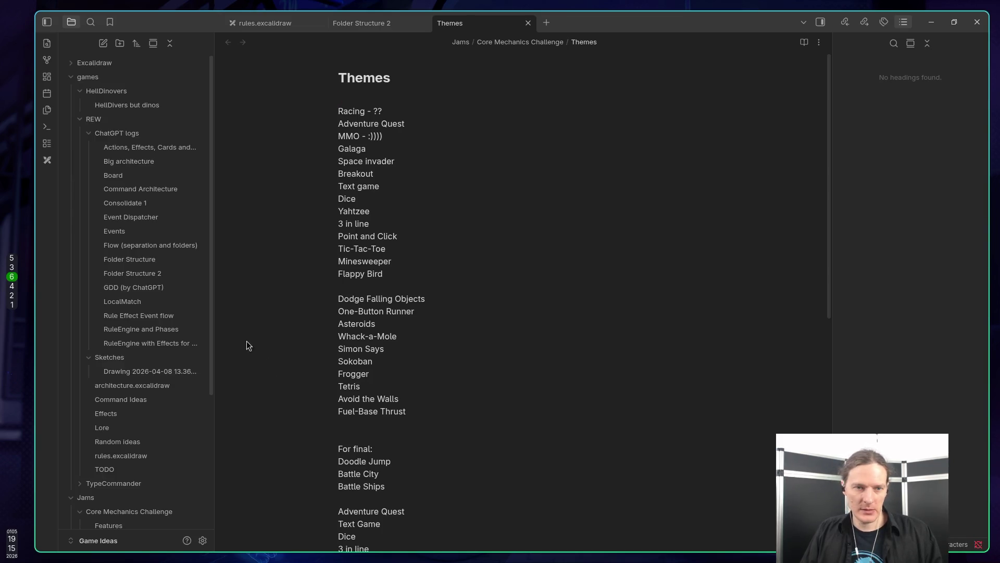
{"action": "left_click", "coordinate": [89, 119]}
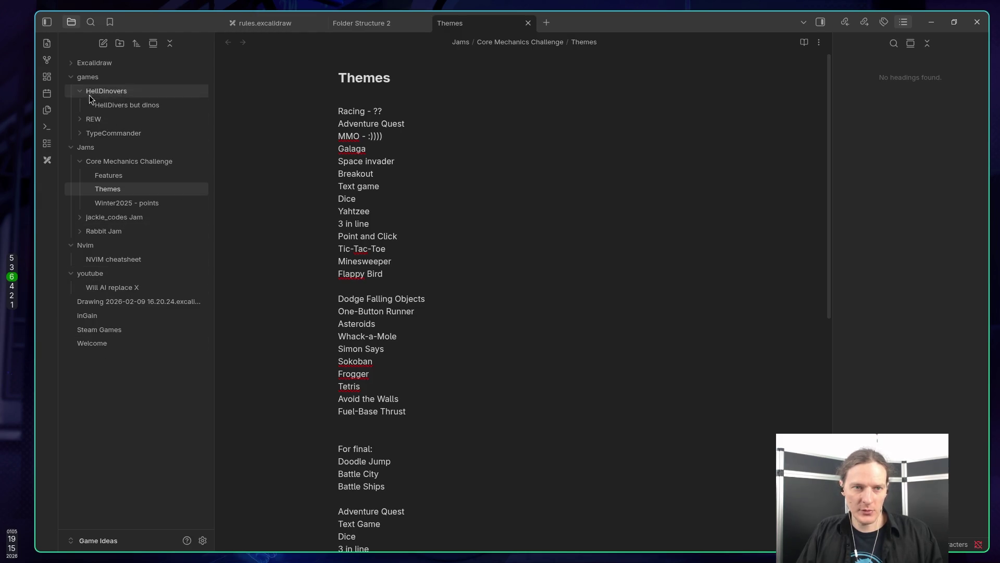
{"action": "right_click", "coordinate": [104, 376]}
{"action": "left_click", "coordinate": [125, 388]}
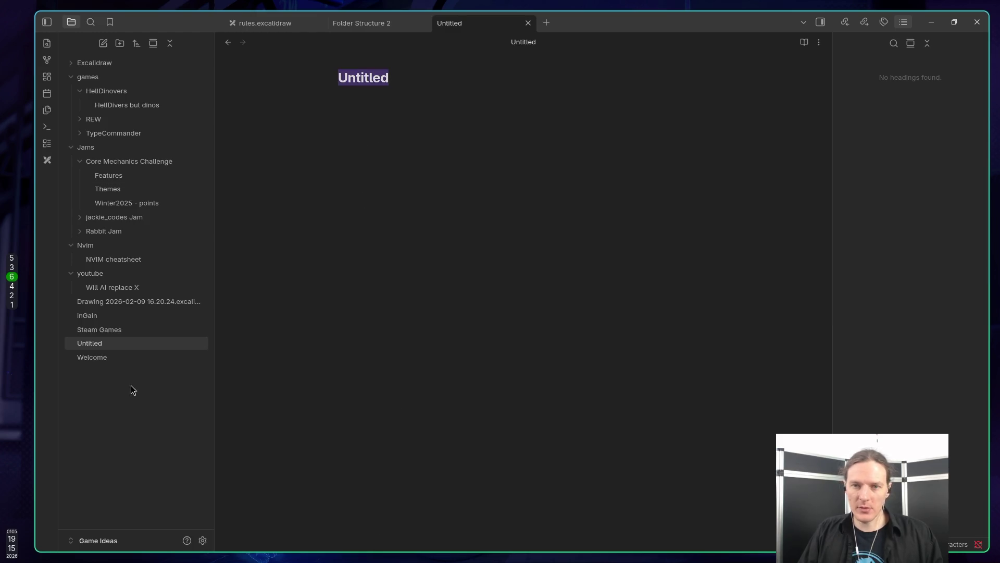
Title the note 'Global TODO', dropping the colon, and move into the body
{"action": "type", "text": "Global"}
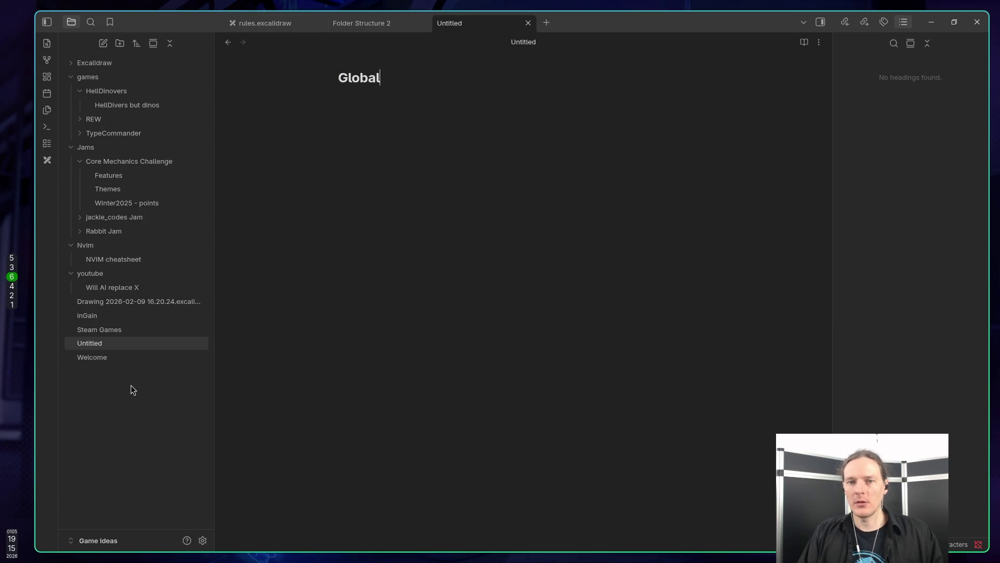
{"action": "type", "text": " TODO:"}
{"action": "key", "text": "BackSpace"}
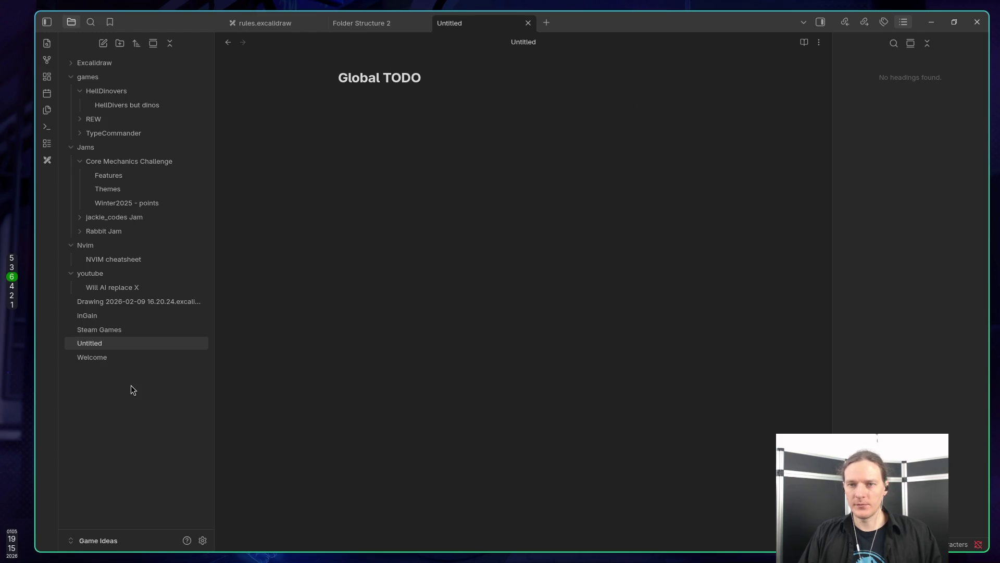
{"action": "key", "text": "Return"}
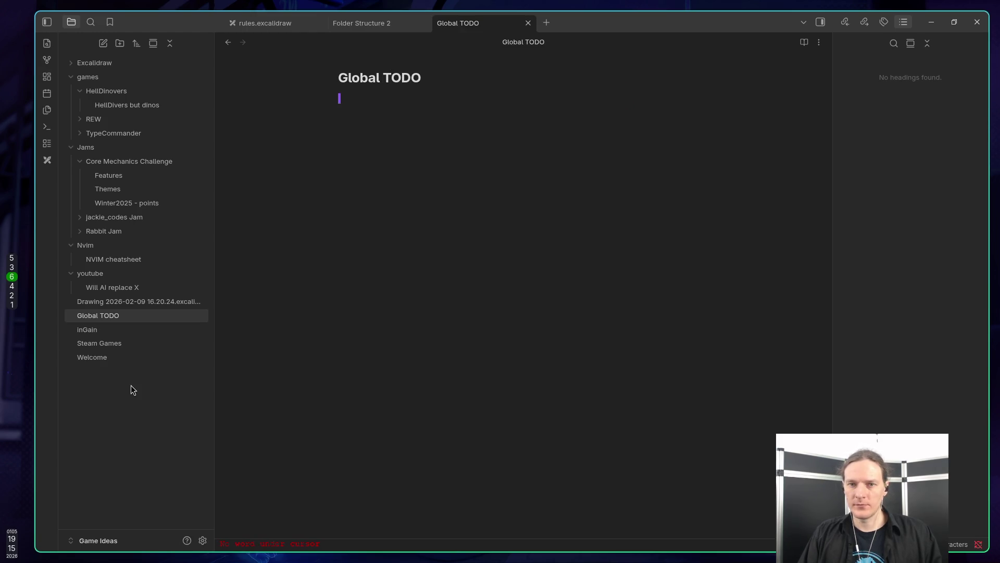
Write an unchecked 'local asset database' task: a local website with API or sqlite database tracking asset locations, names and descriptions
{"action": "type", "text": "- ["}
{"action": "key", "text": "BackSpace"}
{"action": "key", "text": "BackSpace"}
{"action": "key", "text": "BackSpace"}
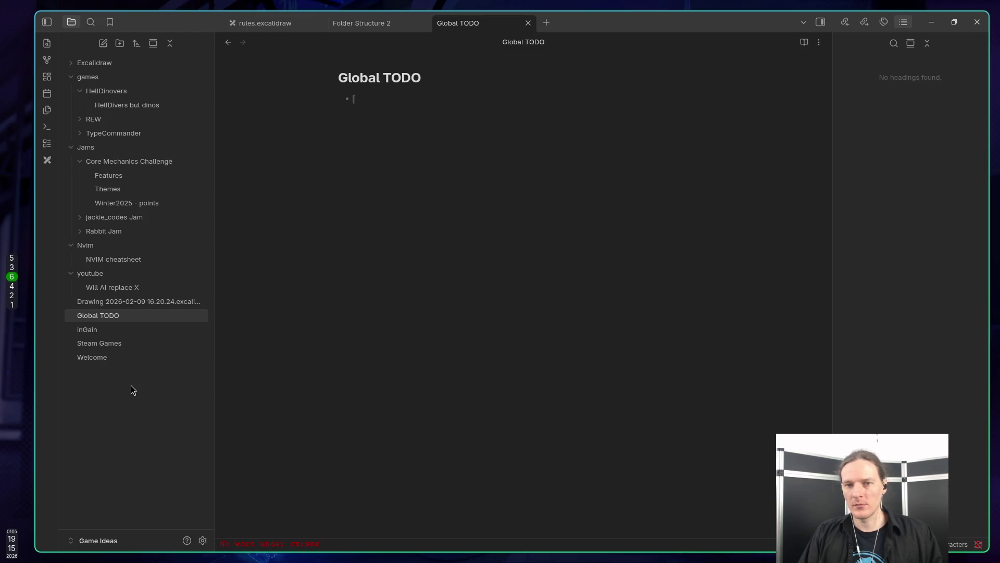
{"action": "type", "text": "-["}
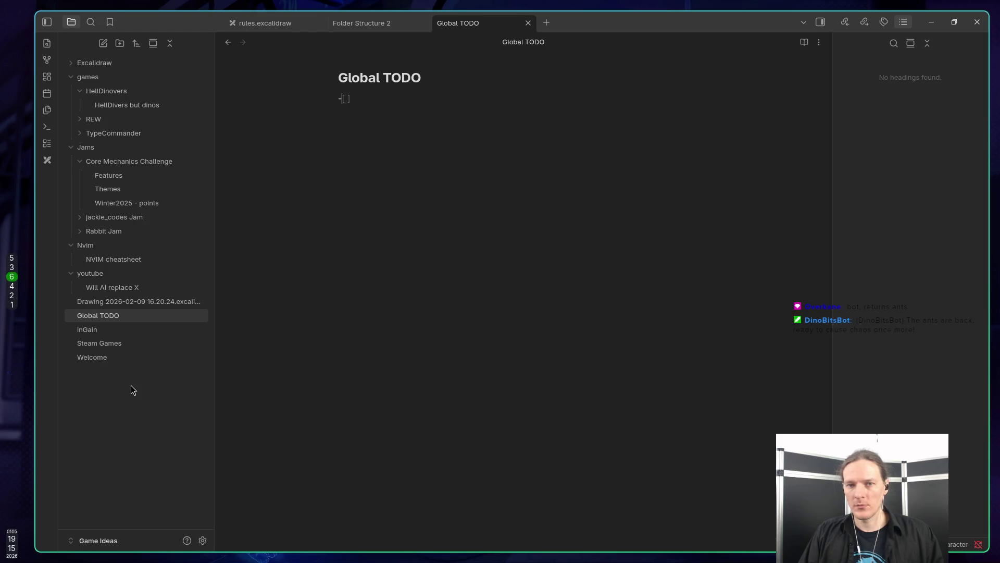
{"action": "type", "text": " ] "}
{"action": "type", "text": "local asse"}
{"action": "type", "text": "t "}
{"action": "type", "text": "database"}
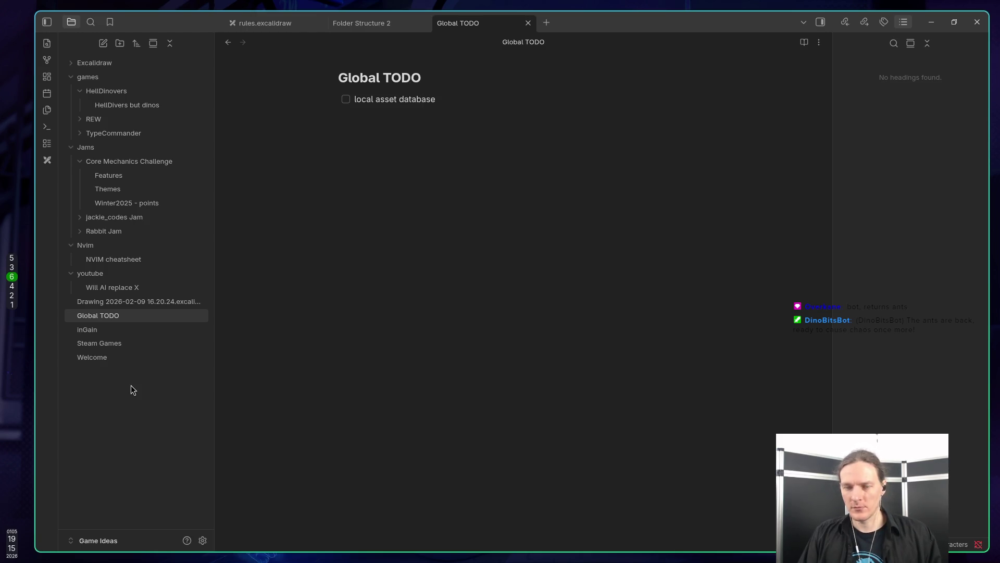
{"action": "type", "text": ". "}
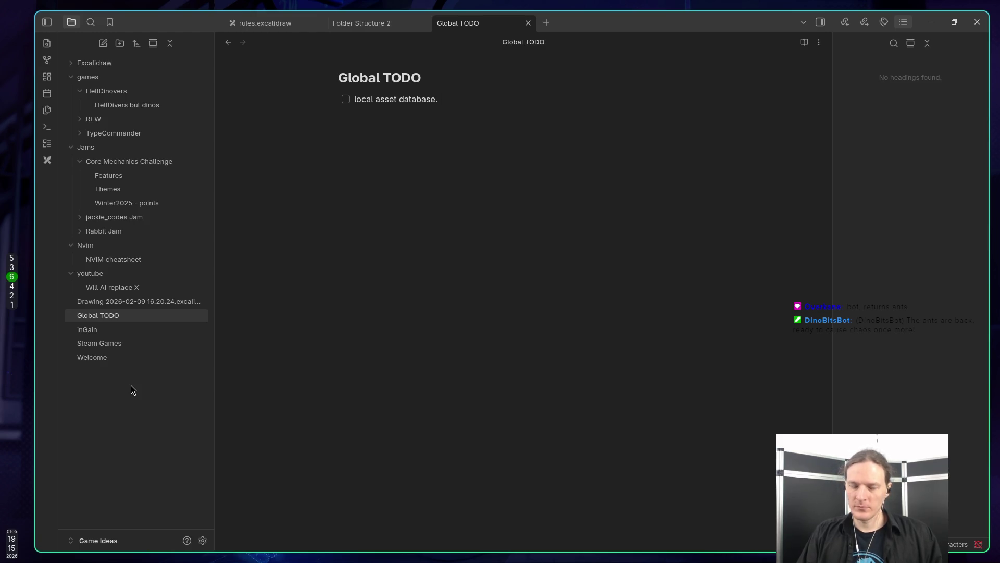
{"action": "type", "text": "Local web"}
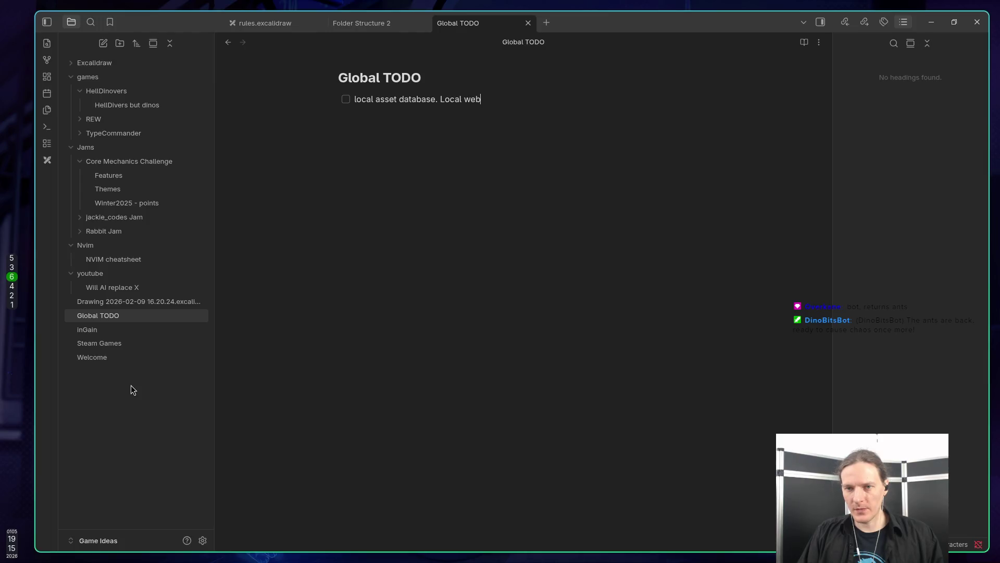
{"action": "type", "text": "site with API "}
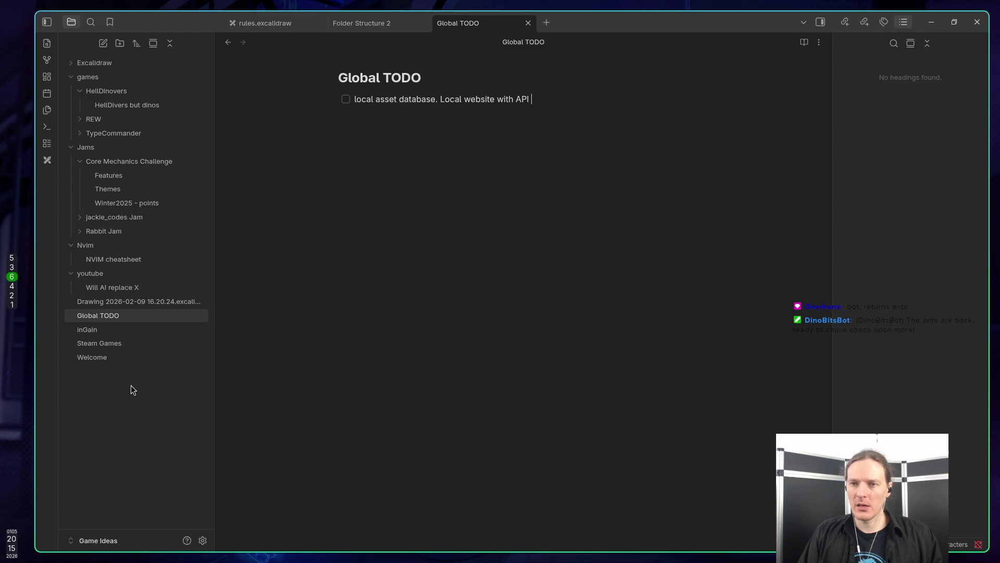
{"action": "type", "text": "or simple "}
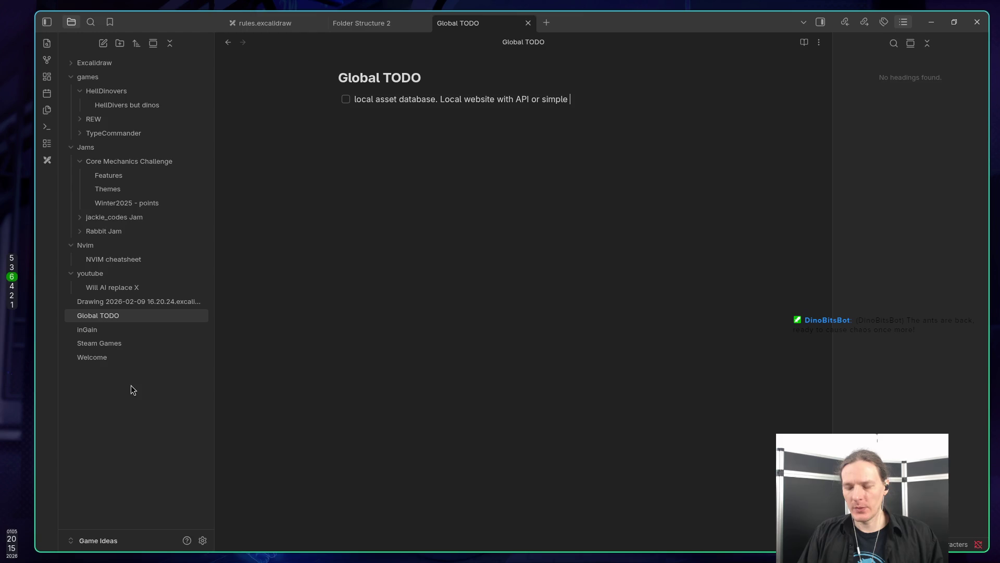
{"action": "type", "text": "sqlite da"}
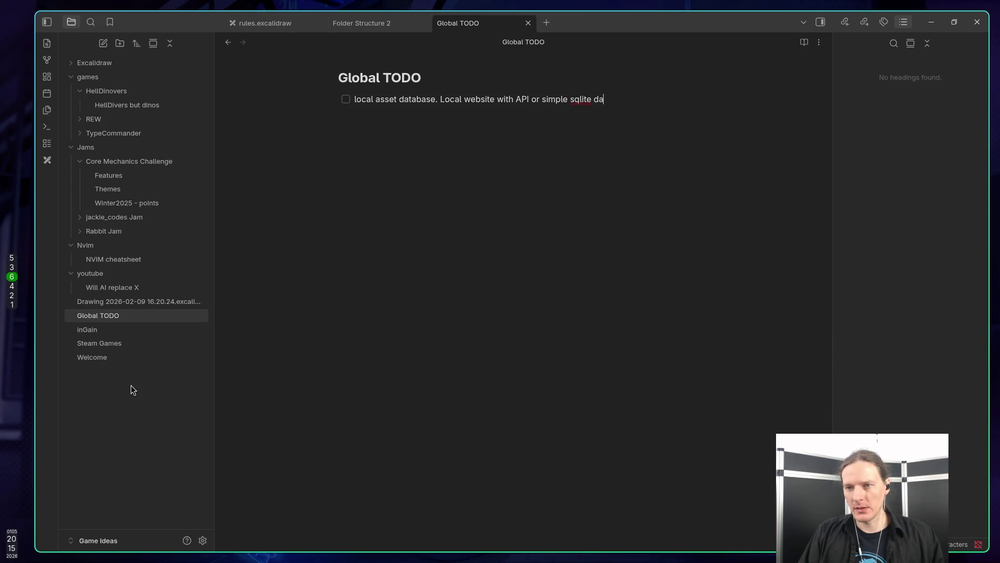
{"action": "key", "text": "BackSpace"}
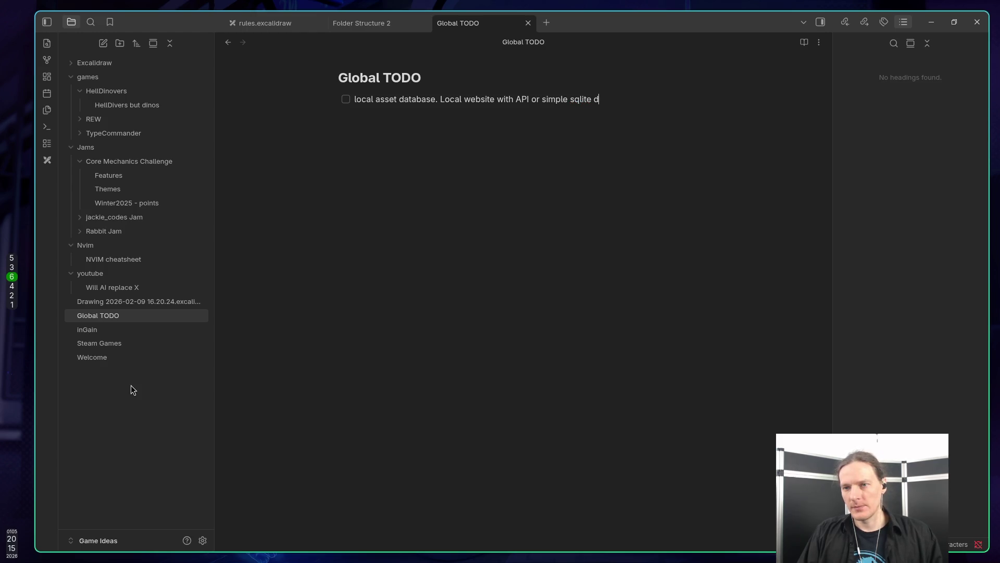
{"action": "type", "text": "atabase. Local website with API or simple sqlite database that knows location of all the assets, their licence types, "}
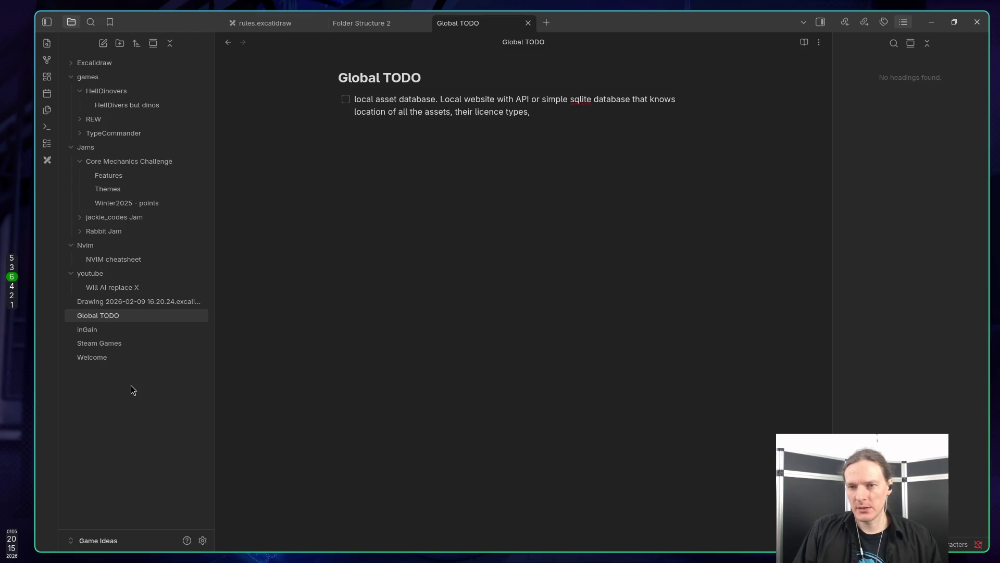
{"action": "type", "text": "taggs, "}
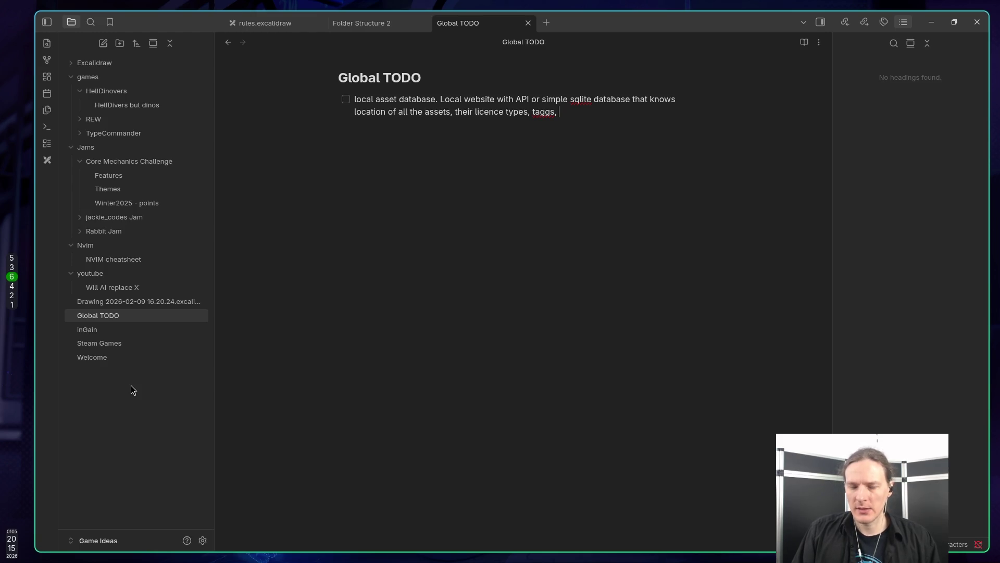
{"action": "type", "text": "names"}
{"action": "key", "text": "BackSpace"}
{"action": "key", "text": "BackSpace"}
{"action": "type", "text": "names and descpritions."}
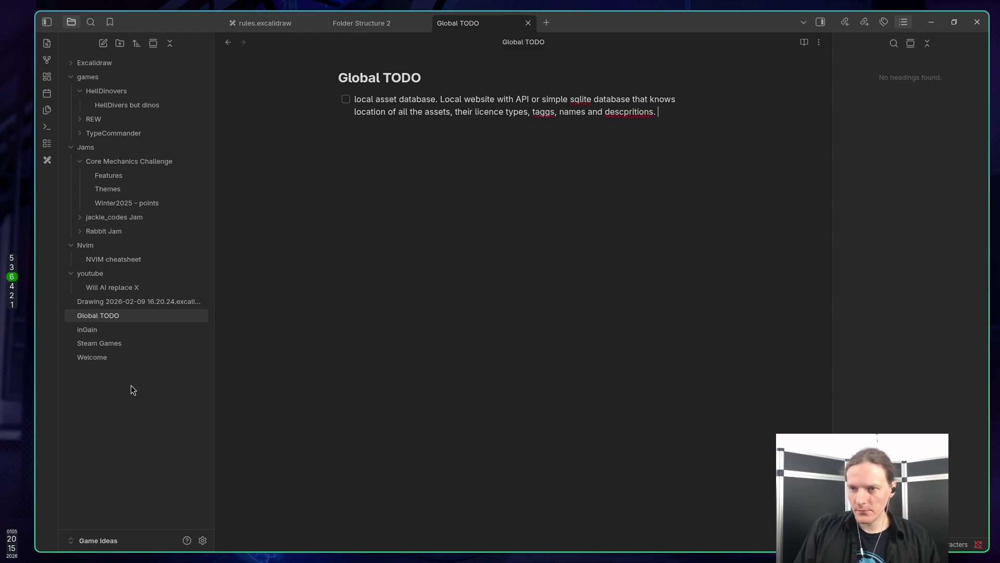
{"action": "right_click", "coordinate": [622, 112]}
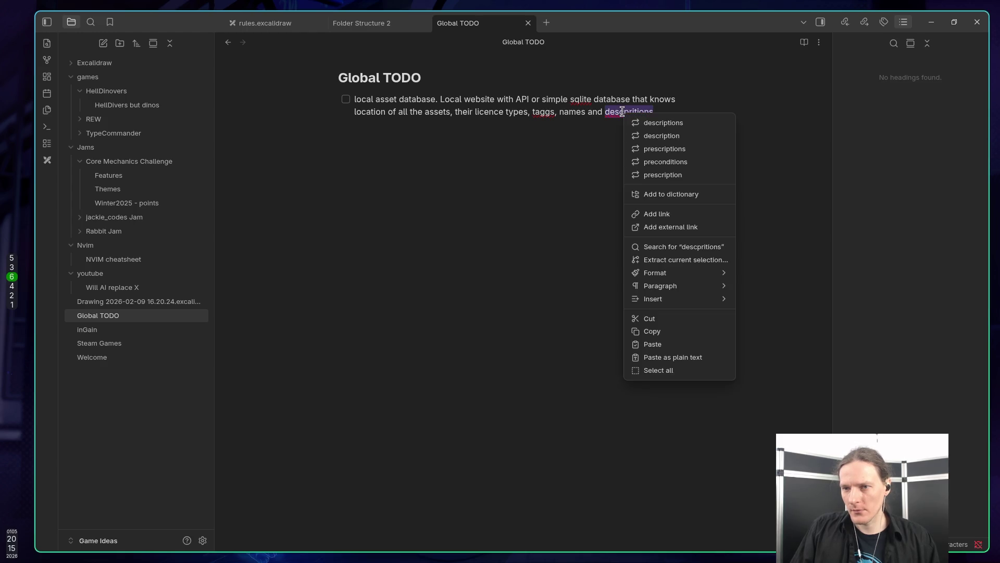
Correct 'descpritions' to 'descriptions' and start a new line beneath the task
{"action": "left_click", "coordinate": [666, 123]}
{"action": "key", "text": "End"}
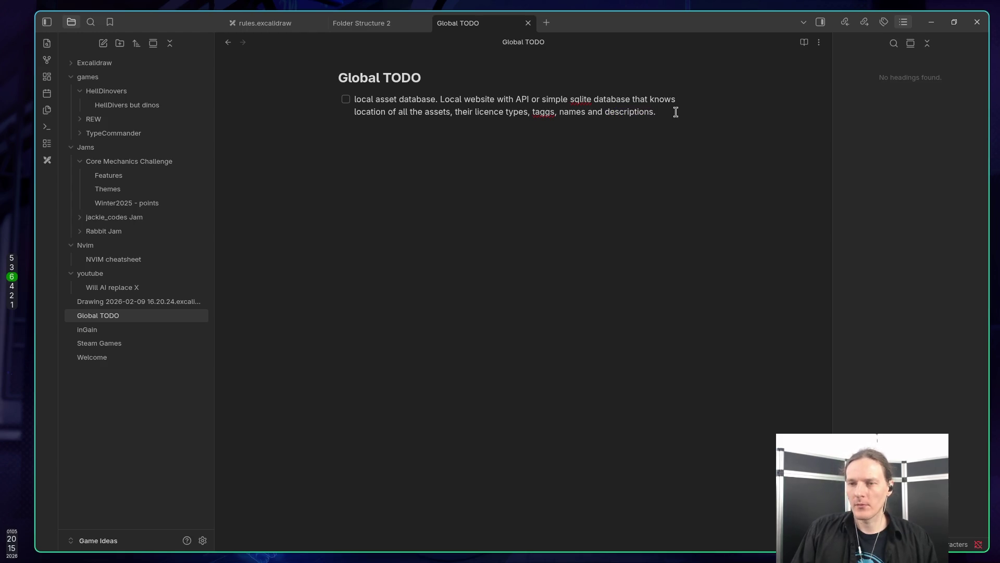
{"action": "key", "text": "shift+Return"}
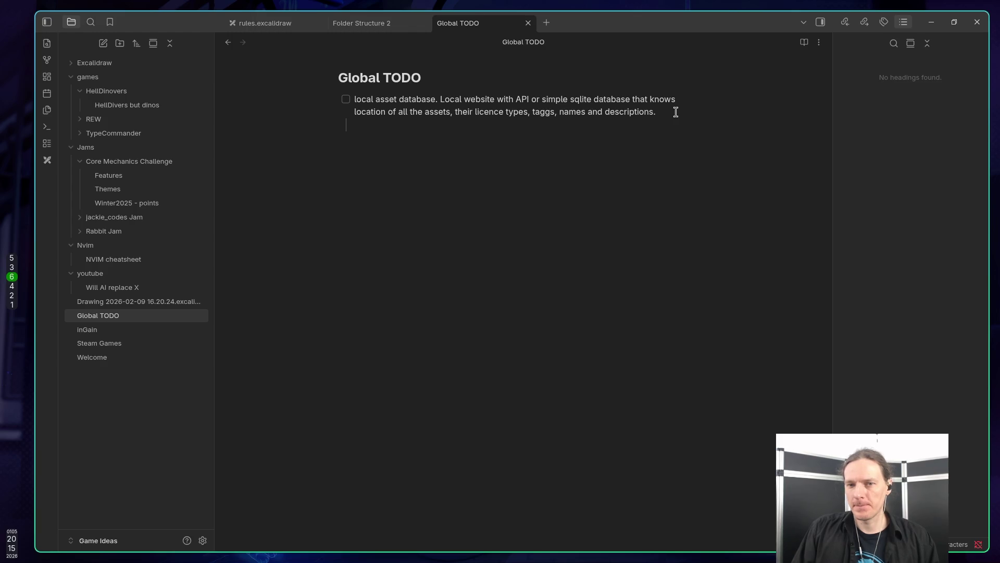
{"action": "key", "text": "Return"}
{"action": "key", "text": "Tab"}
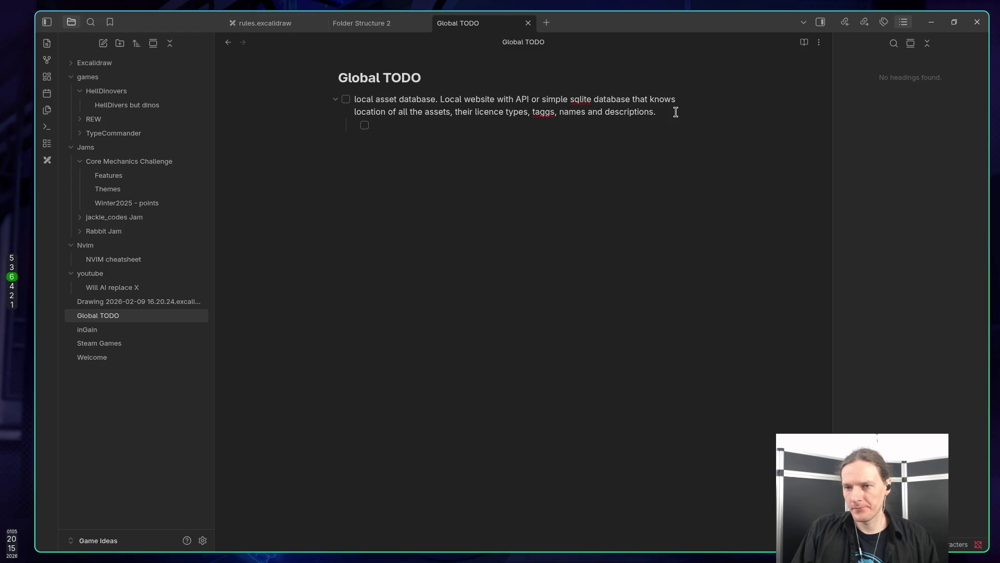
{"action": "key", "text": "BackSpace"}
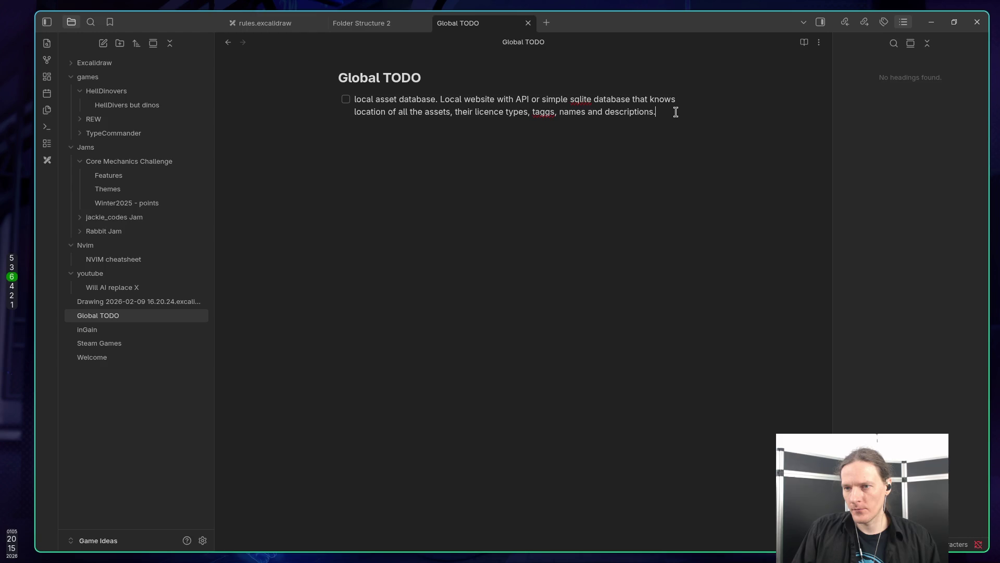
Add 'Assets should be searchable and downloadable by other tools, like Claude.ai.', then return to Godot
{"action": "type", "text": " Des"}
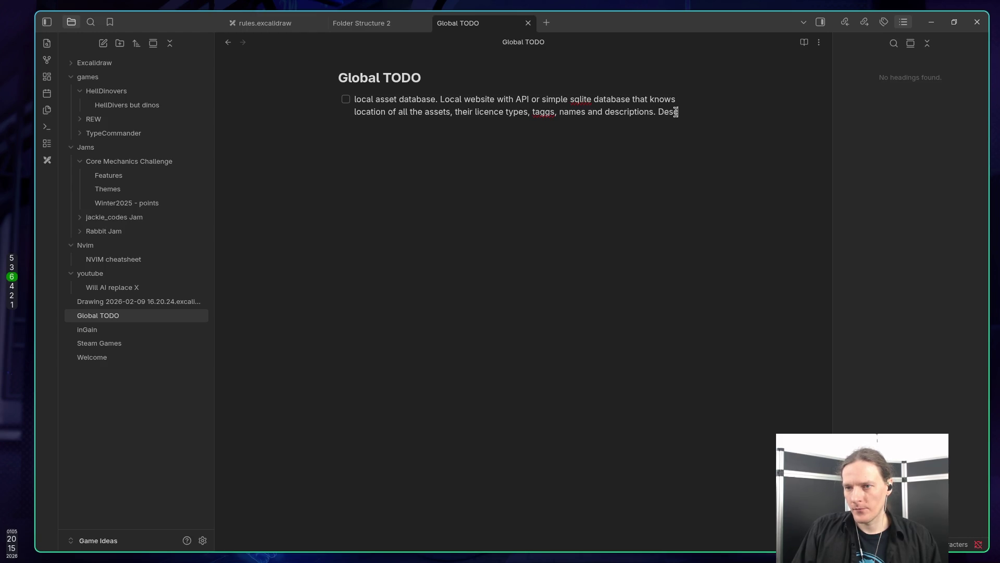
{"action": "type", "text": "cript"}
{"action": "key", "text": "BackSpace"}
{"action": "key", "text": "BackSpace"}
{"action": "key", "text": "BackSpace"}
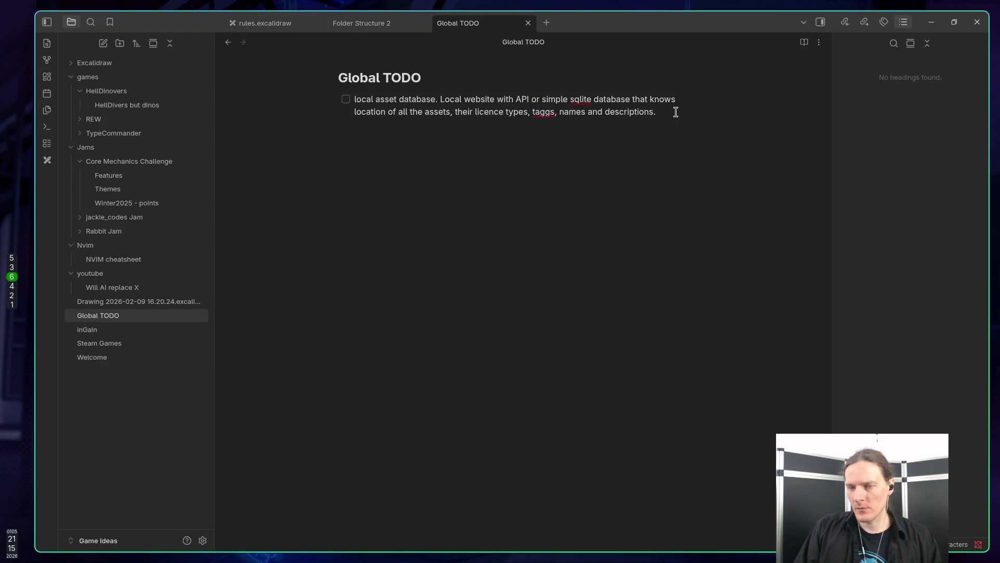
{"action": "type", "text": "As"}
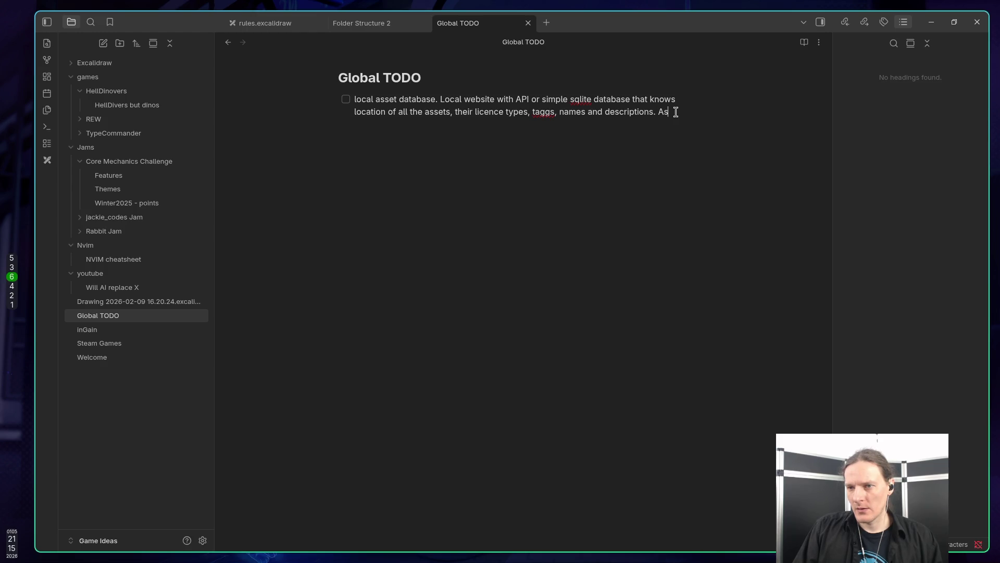
{"action": "type", "text": "sets are"}
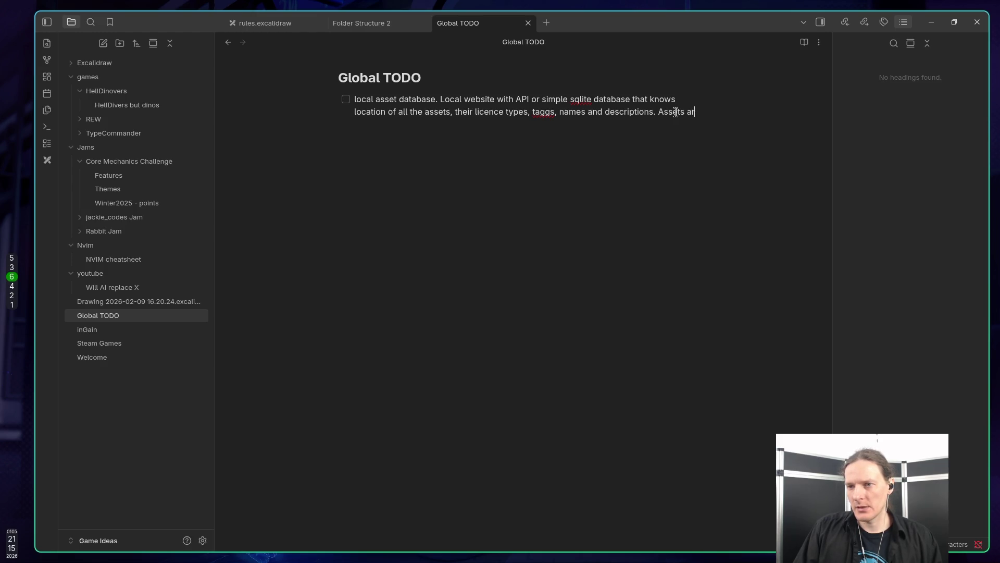
{"action": "key", "text": "BackSpace"}
{"action": "key", "text": "BackSpace"}
{"action": "key", "text": "BackSpace"}
{"action": "type", "text": "shoul"}
{"action": "type", "text": "be "}
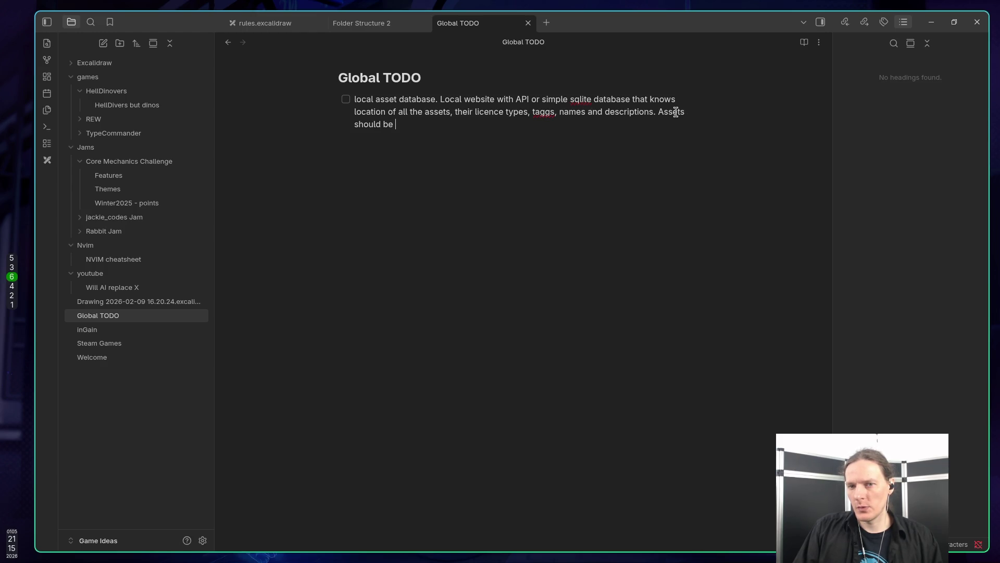
{"action": "type", "text": "searchab"}
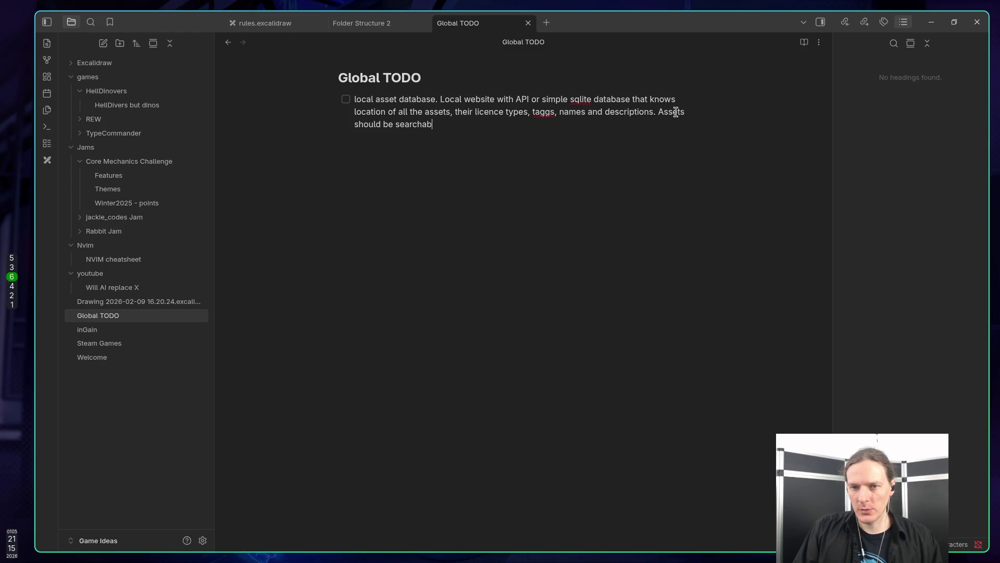
{"action": "type", "text": "le and downloadable"}
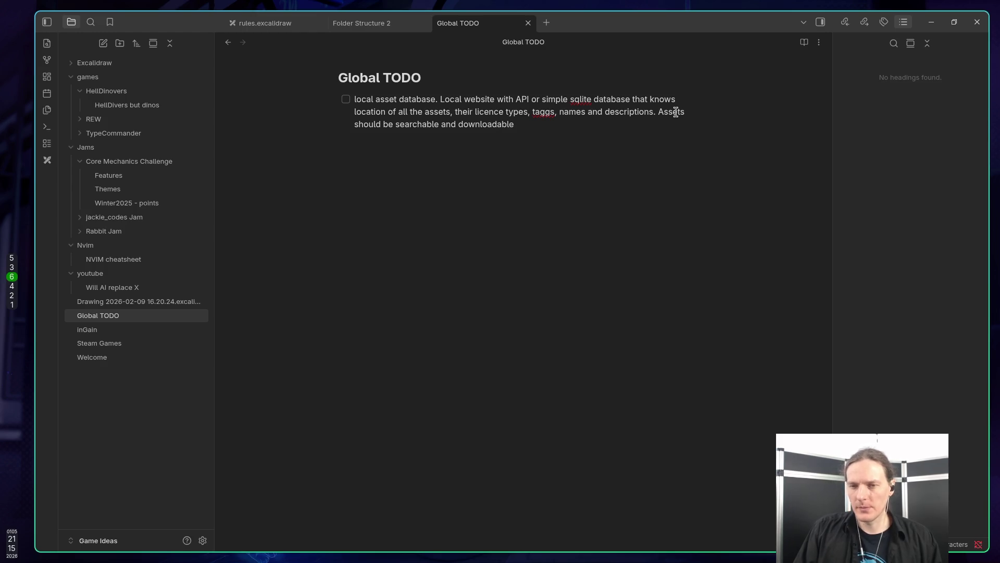
{"action": "type", "text": " by"}
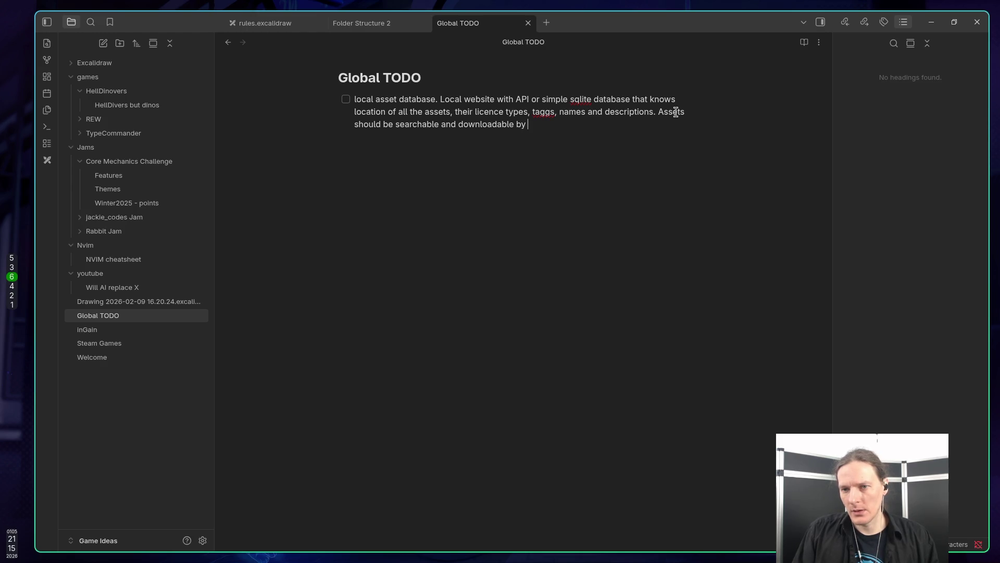
{"action": "type", "text": " o"}
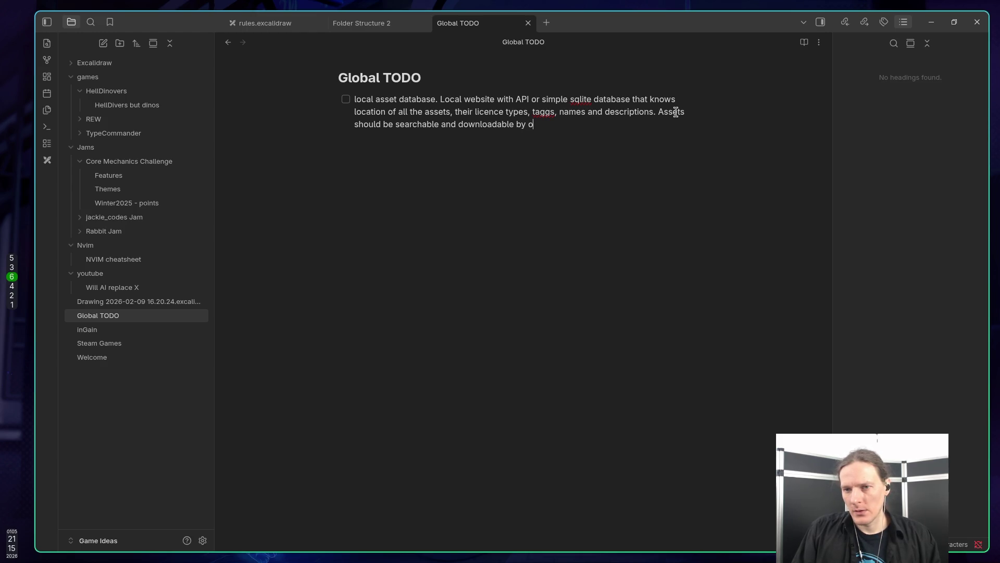
{"action": "type", "text": "ther too"}
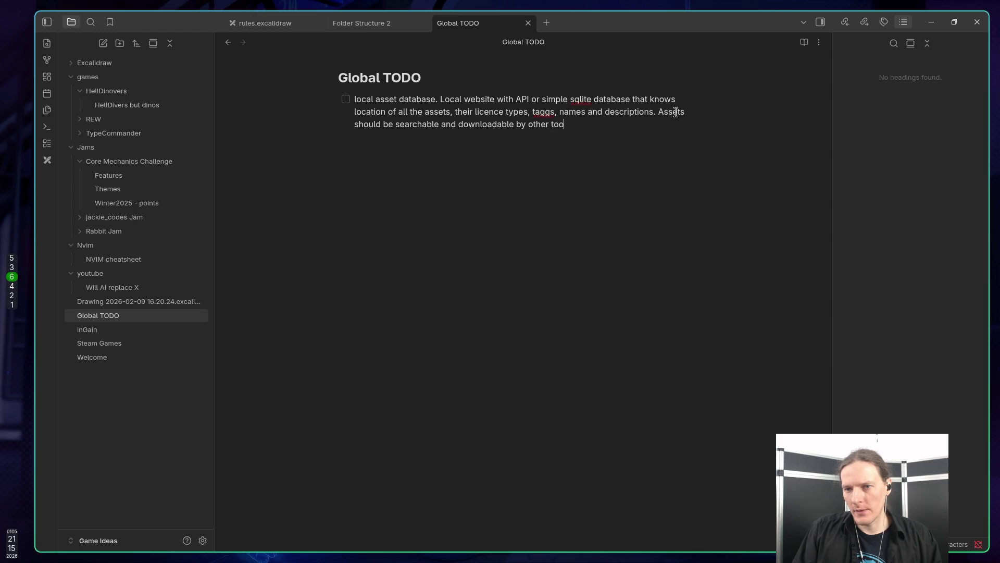
{"action": "type", "text": "ls, like Claude.ai"}
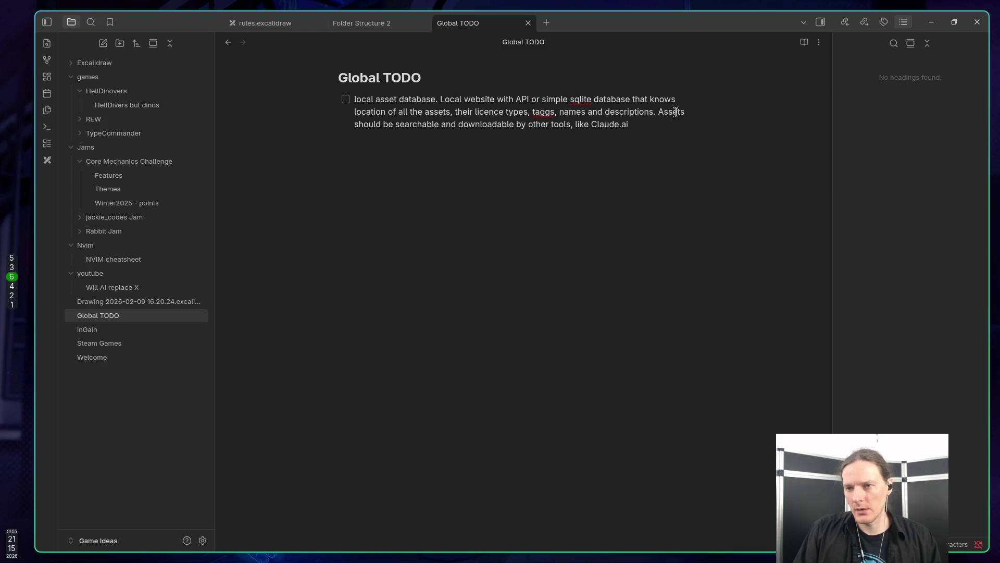
{"action": "type", "text": "."}
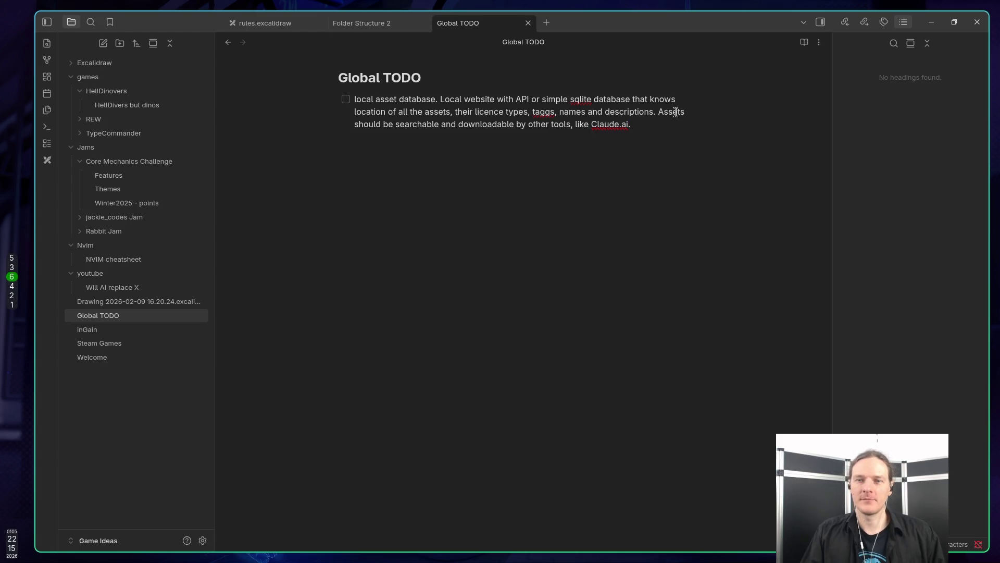
{"action": "key", "text": "super+2"}
{"action": "key", "text": "super+3"}
Bring up the Godot editor and scroll the FileSystem dock to the core and game folders
{"action": "key", "text": "super+5"}
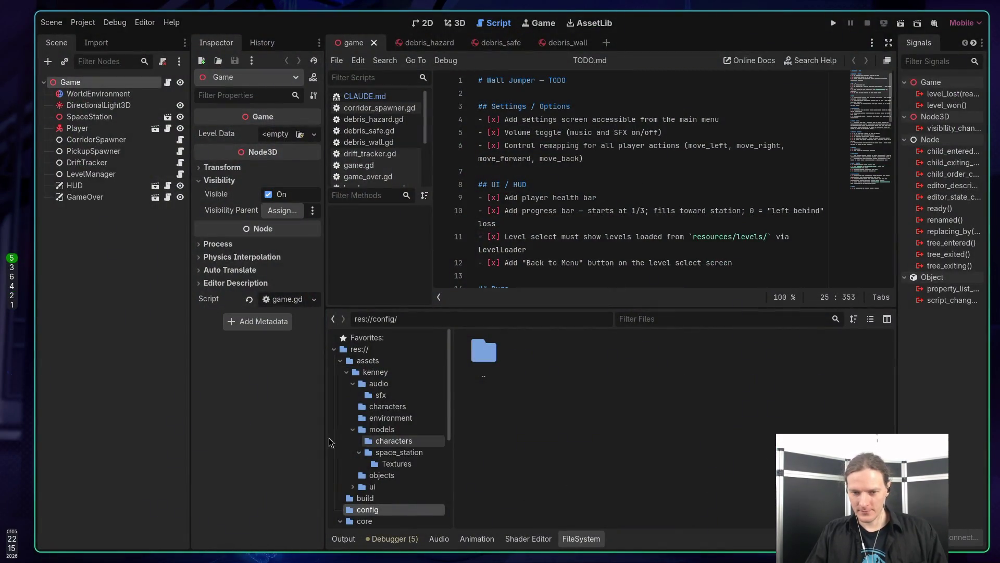
{"action": "scroll", "coordinate": [357, 473], "scroll_direction": "down", "scroll_amount": 5}
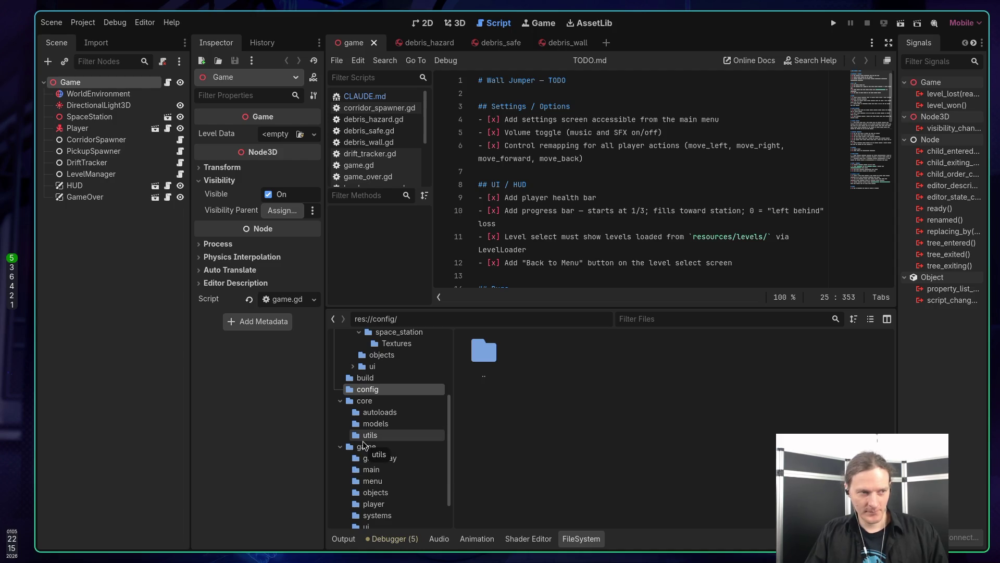
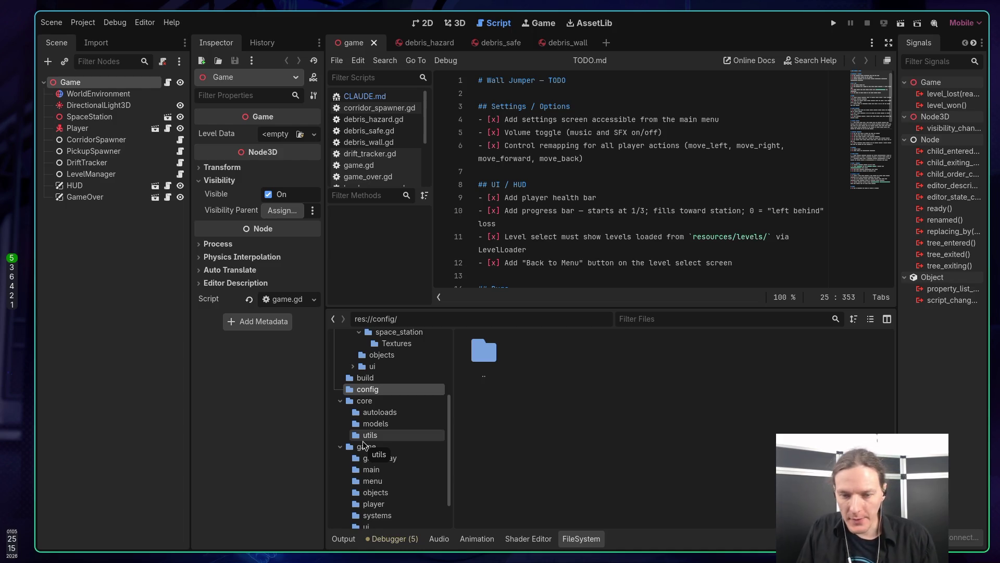
Browse the kenney environment models, characters and space_station Textures, ending on the space_station models folder
{"action": "scroll", "coordinate": [385, 435], "scroll_direction": "up", "scroll_amount": 5}
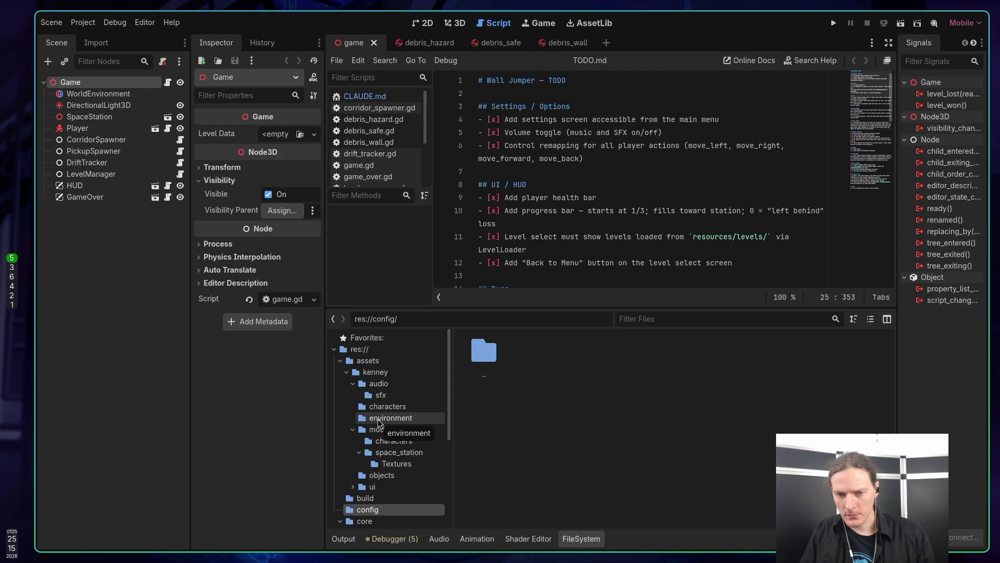
{"action": "left_click", "coordinate": [378, 423]}
{"action": "left_click", "coordinate": [380, 429]}
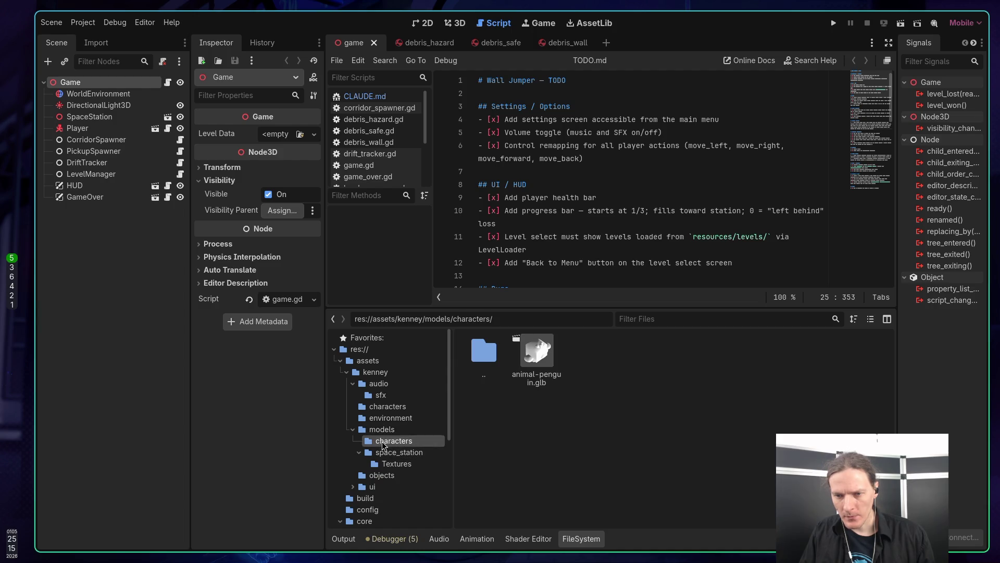
{"action": "left_click", "coordinate": [392, 453]}
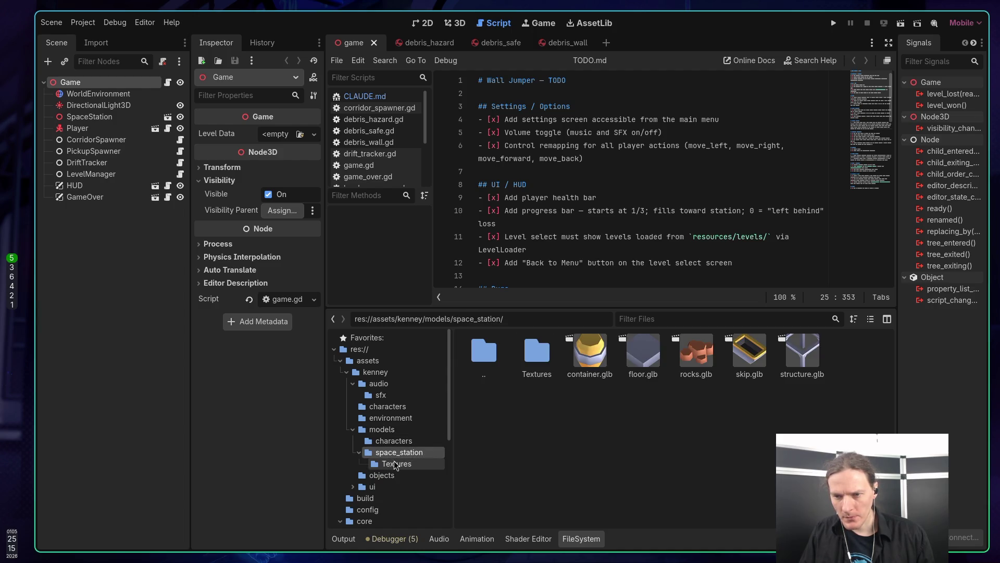
{"action": "left_click", "coordinate": [395, 464]}
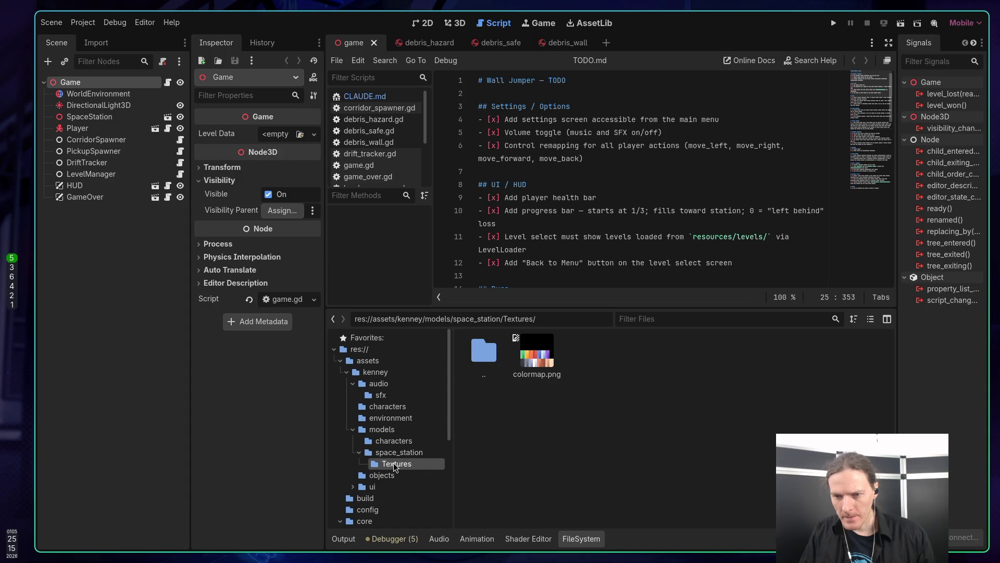
{"action": "left_click", "coordinate": [393, 453]}
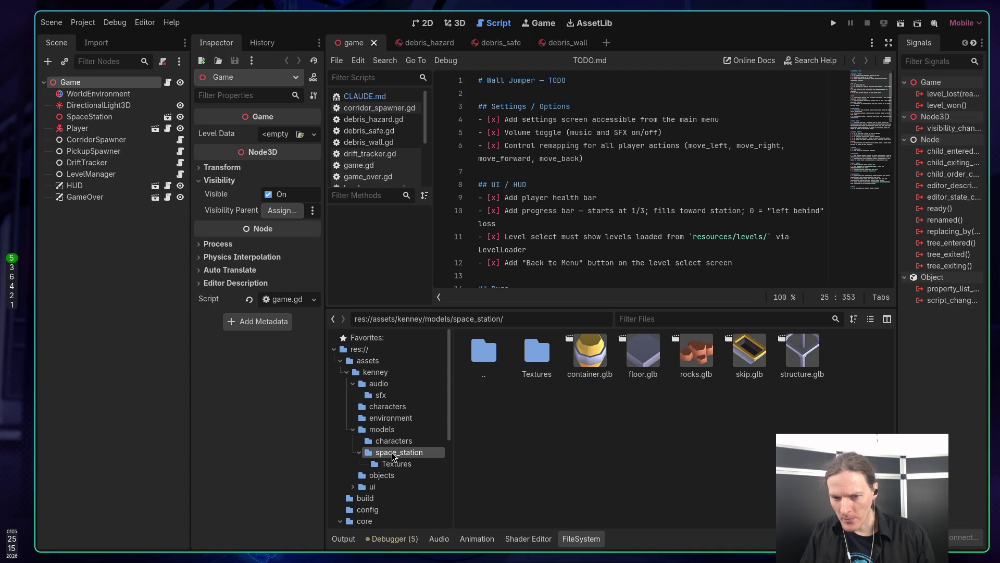
{"action": "left_click", "coordinate": [394, 442]}
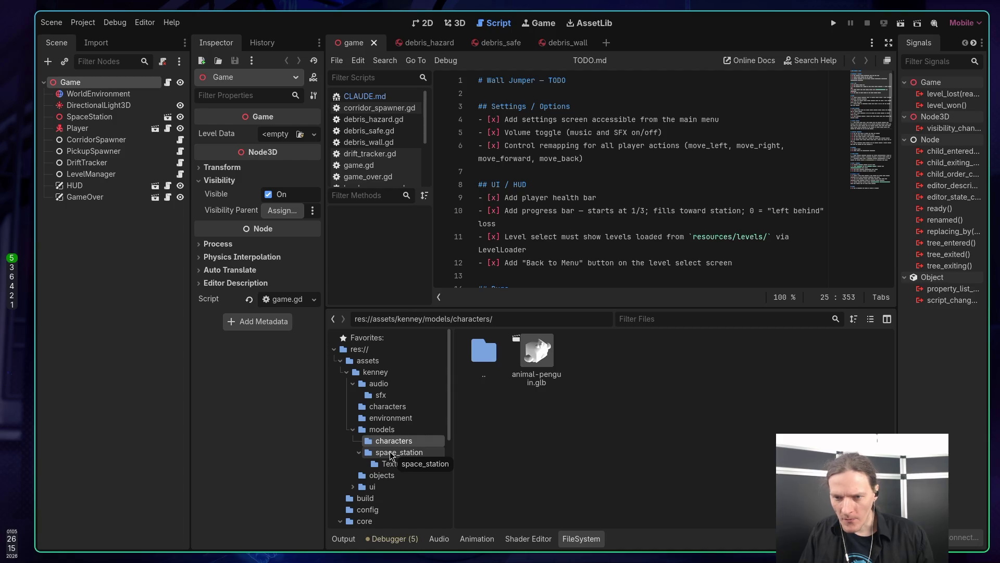
{"action": "left_click", "coordinate": [392, 455]}
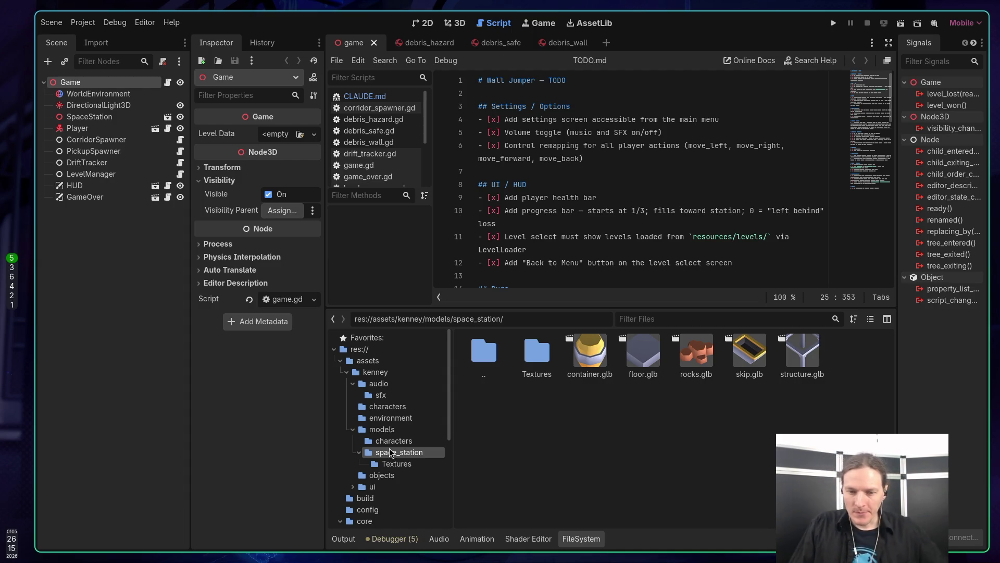
Look over the kenney objects folder, then expand ui and view its font files
{"action": "scroll", "coordinate": [399, 418], "scroll_direction": "down", "scroll_amount": 3}
{"action": "scroll", "coordinate": [398, 417], "scroll_direction": "up", "scroll_amount": 2}
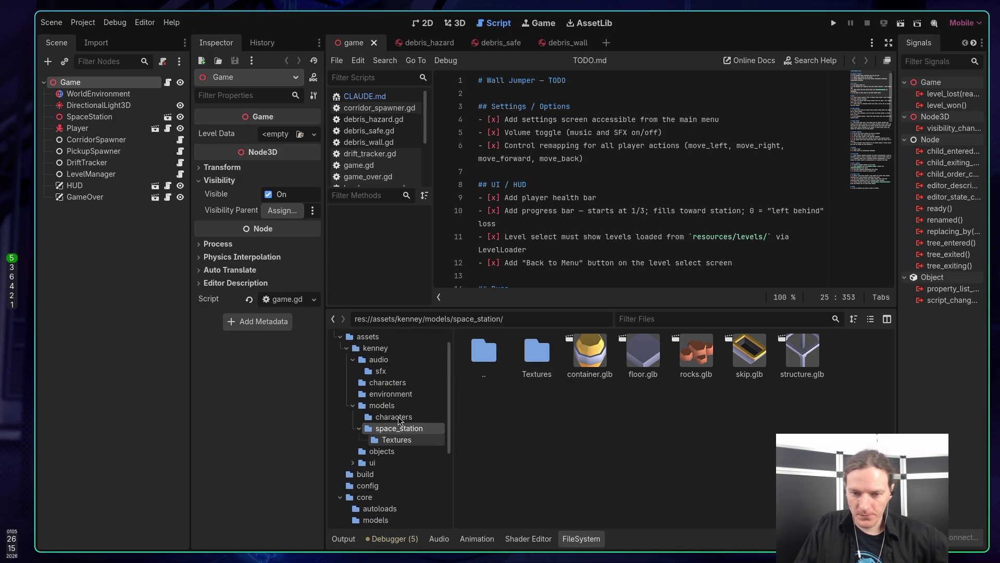
{"action": "left_click", "coordinate": [378, 451]}
{"action": "double_click", "coordinate": [370, 464]}
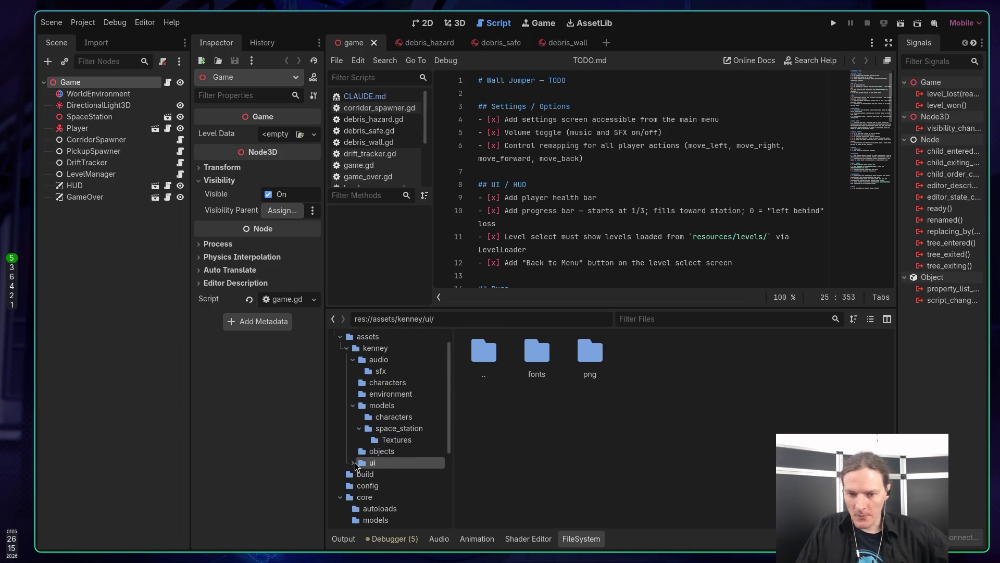
{"action": "scroll", "coordinate": [380, 450], "scroll_direction": "down", "scroll_amount": 1}
{"action": "left_click", "coordinate": [379, 449]}
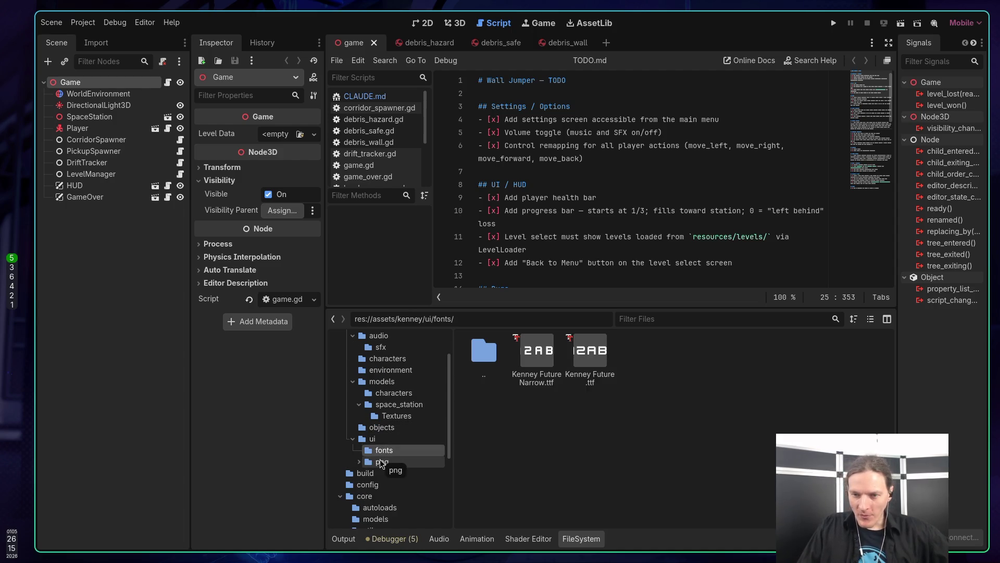
Expand png/grey and scroll through the default grey UI sprite thumbnails
{"action": "left_click", "coordinate": [380, 460]}
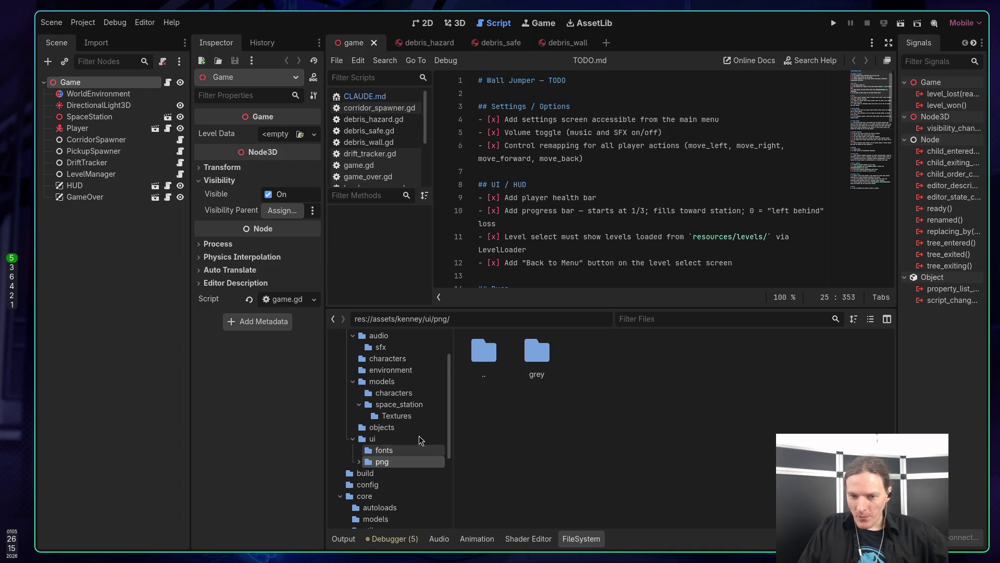
{"action": "left_click", "coordinate": [359, 461]}
{"action": "left_click", "coordinate": [378, 473]}
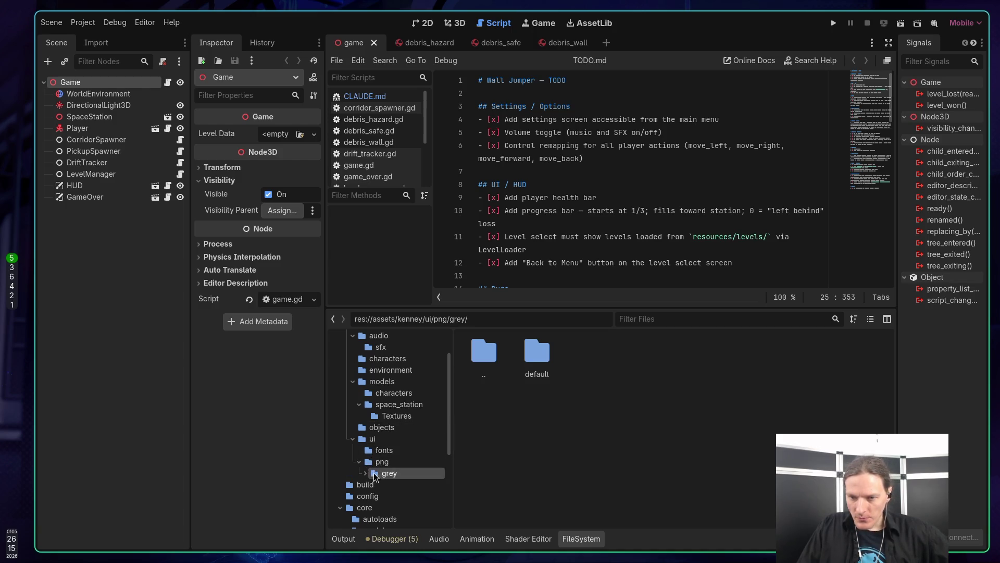
{"action": "double_click", "coordinate": [387, 474]}
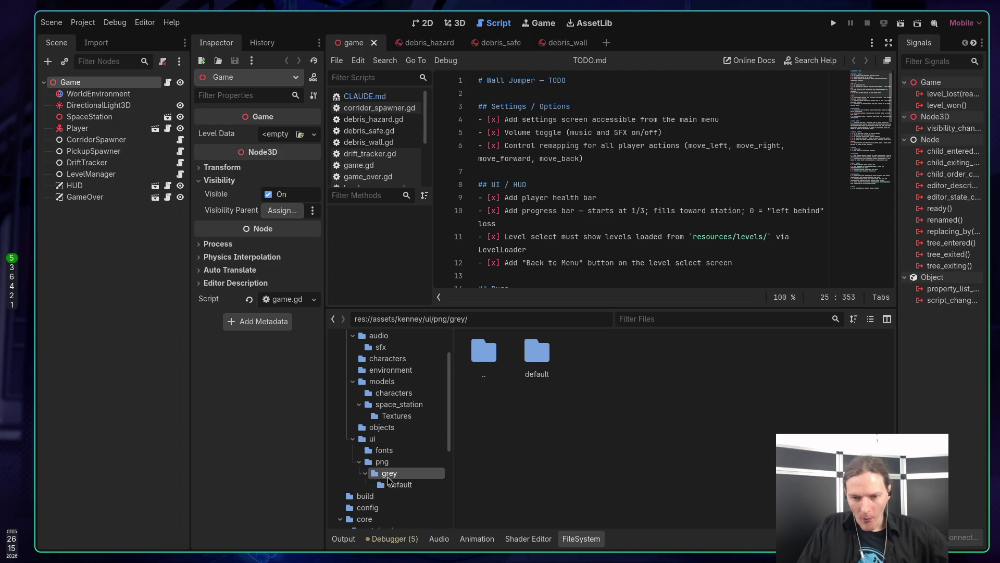
{"action": "left_click", "coordinate": [396, 484]}
{"action": "scroll", "coordinate": [614, 456], "scroll_direction": "down", "scroll_amount": 1}
{"action": "scroll", "coordinate": [613, 454], "scroll_direction": "down", "scroll_amount": 5}
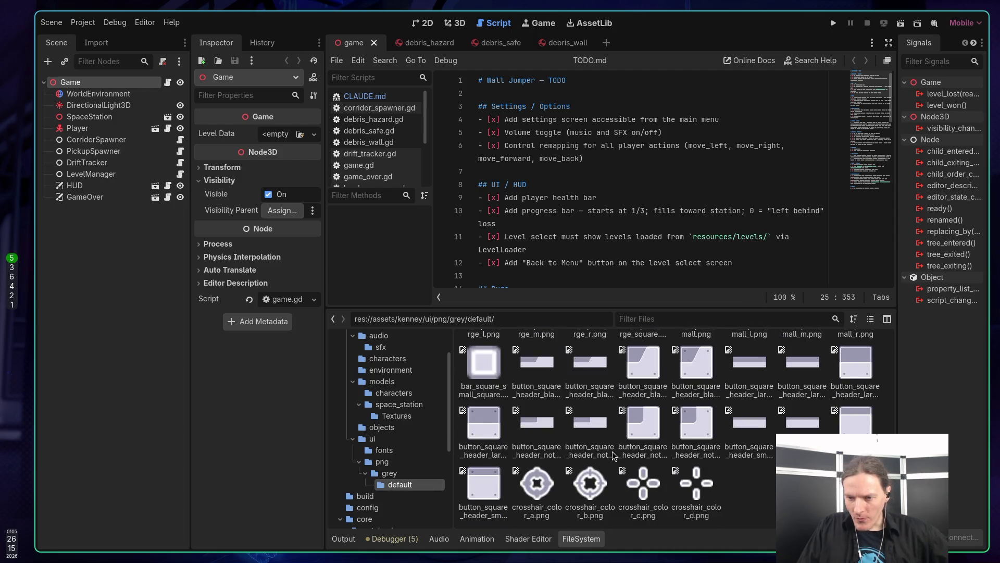
{"action": "scroll", "coordinate": [612, 455], "scroll_direction": "down", "scroll_amount": 1}
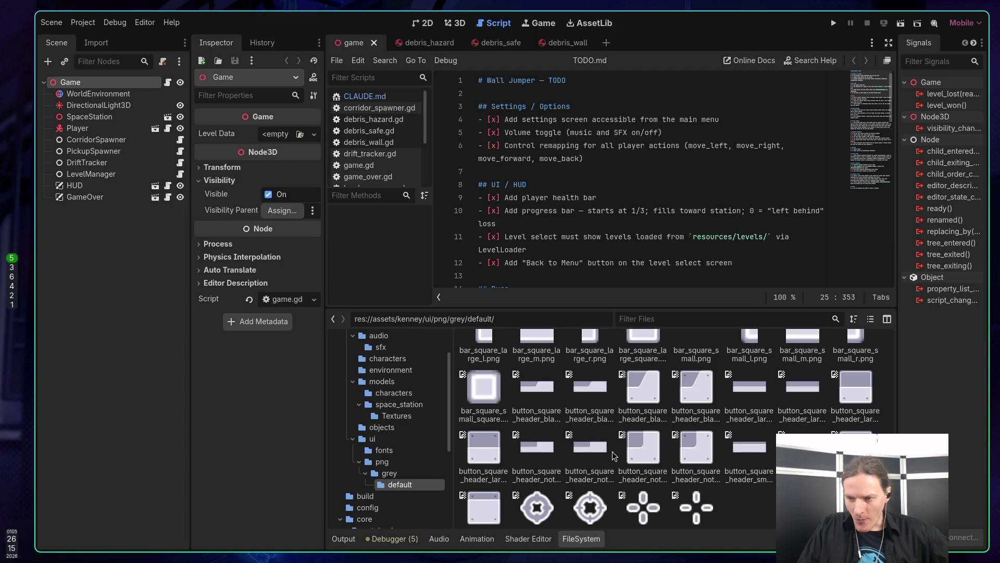
{"action": "scroll", "coordinate": [614, 454], "scroll_direction": "up", "scroll_amount": 5}
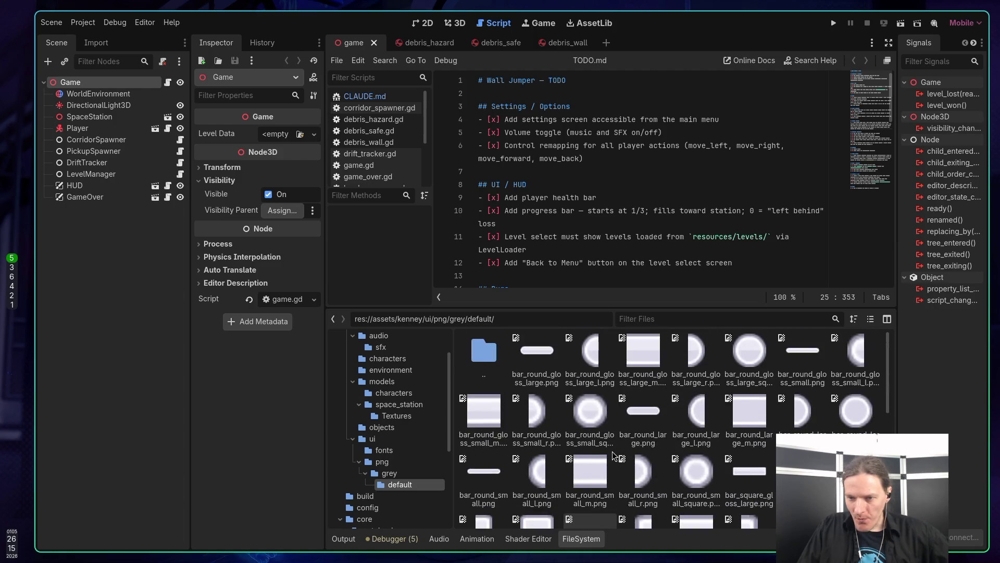
Collapse the png and ui folders and show the empty res://build/ folder
{"action": "left_click", "coordinate": [359, 462]}
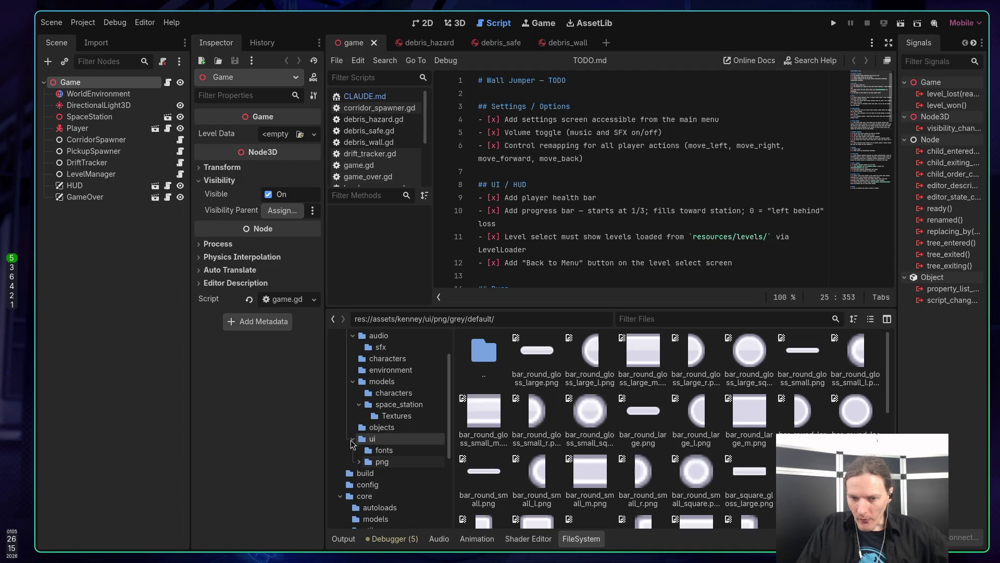
{"action": "left_click", "coordinate": [352, 440]}
{"action": "left_click", "coordinate": [356, 451]}
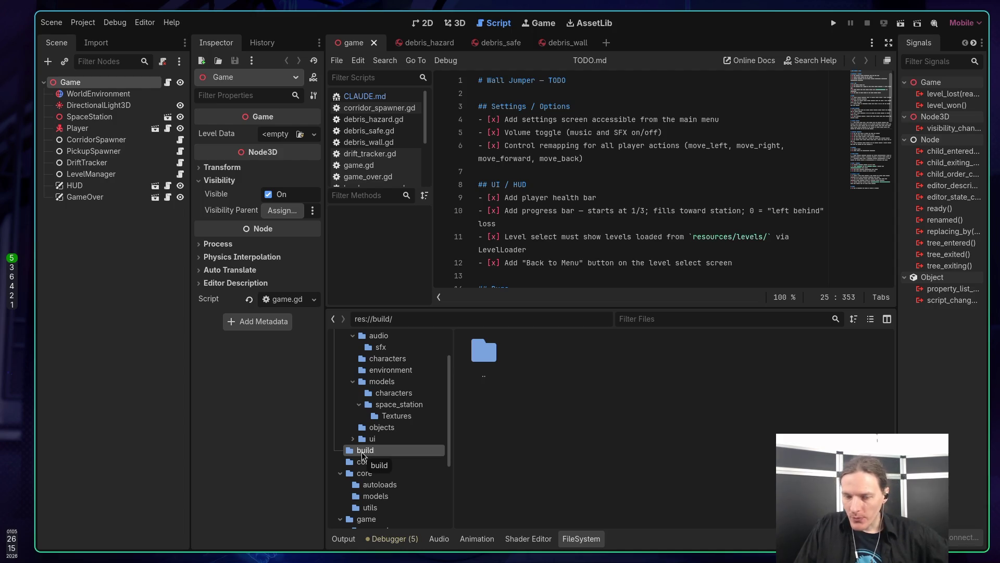
Inspect the resources folder's levels and spawn_tables, including the default_debris spawn table
{"action": "scroll", "coordinate": [361, 451], "scroll_direction": "down", "scroll_amount": 5}
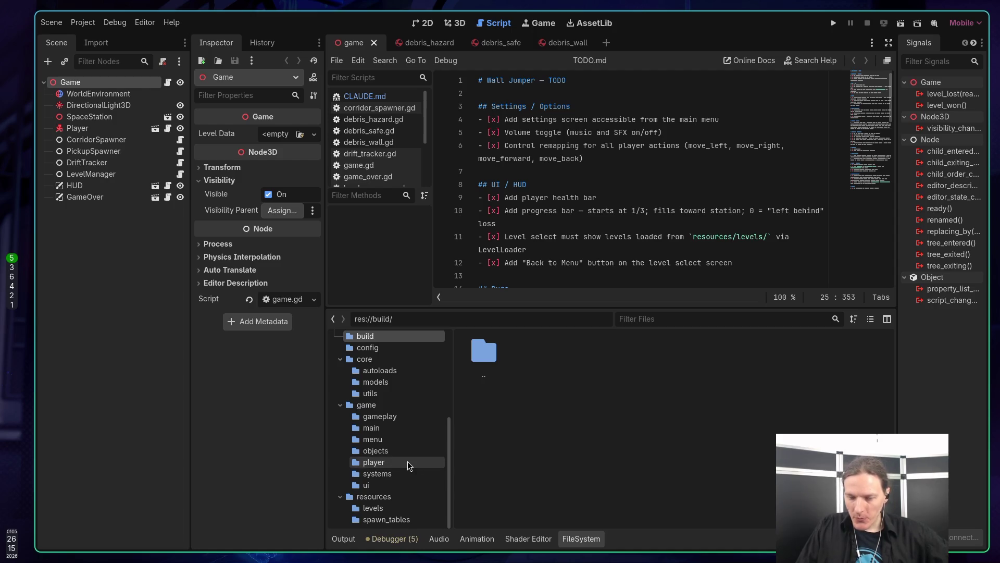
{"action": "left_click", "coordinate": [399, 497]}
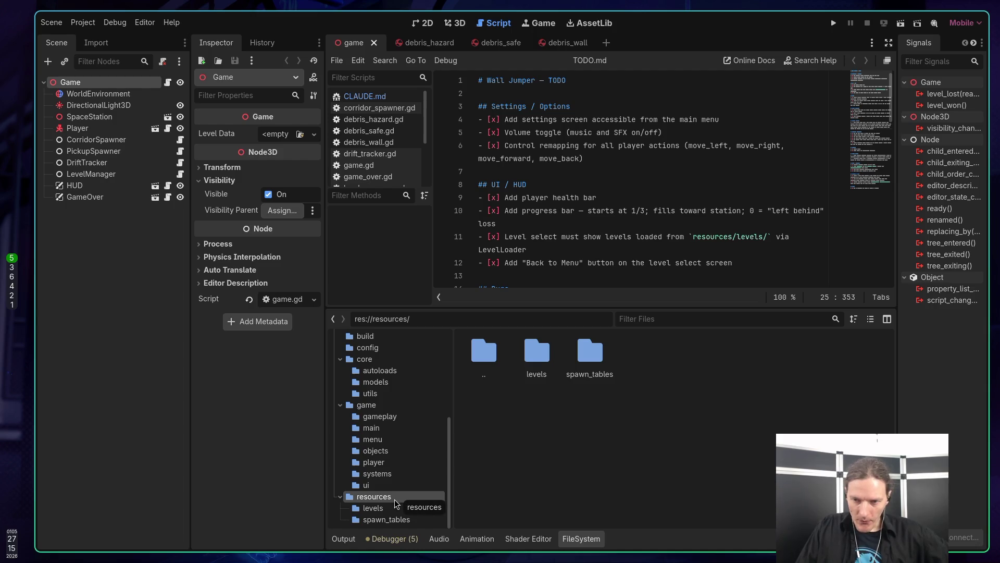
{"action": "left_click", "coordinate": [391, 508]}
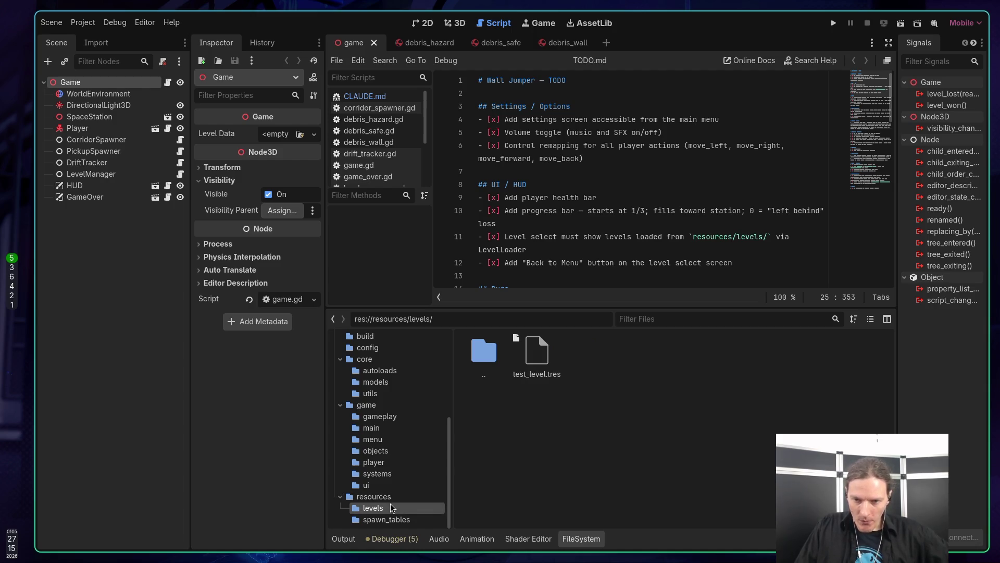
{"action": "left_click", "coordinate": [384, 518]}
{"action": "left_click", "coordinate": [383, 508]}
{"action": "left_click", "coordinate": [386, 499]}
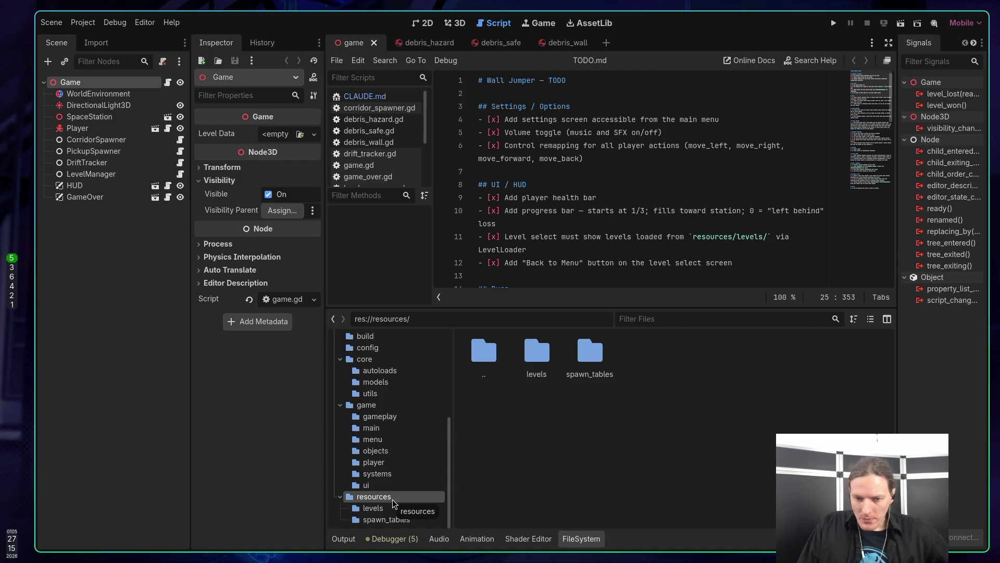
{"action": "left_click", "coordinate": [383, 514]}
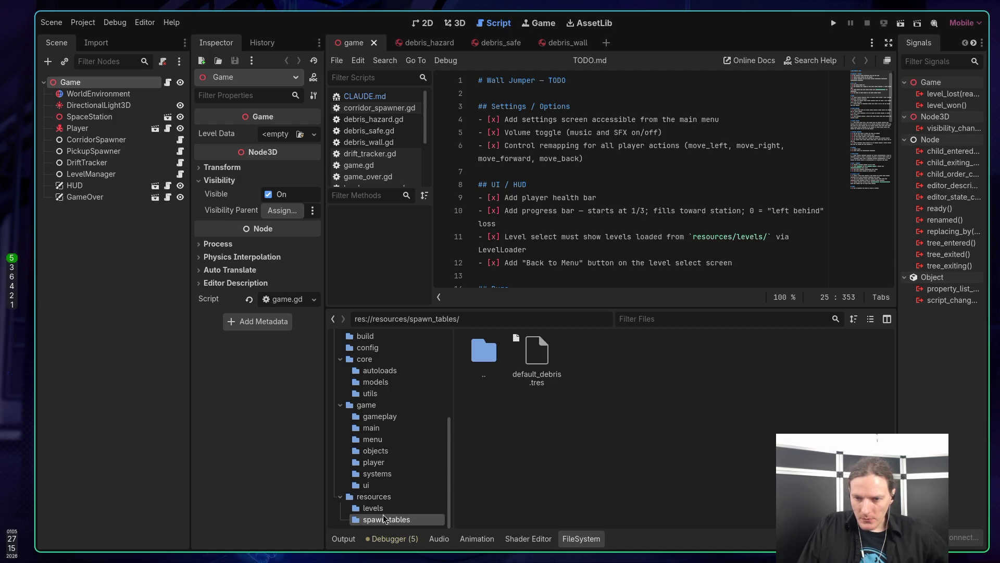
{"action": "left_click", "coordinate": [391, 510]}
{"action": "left_click", "coordinate": [391, 517]}
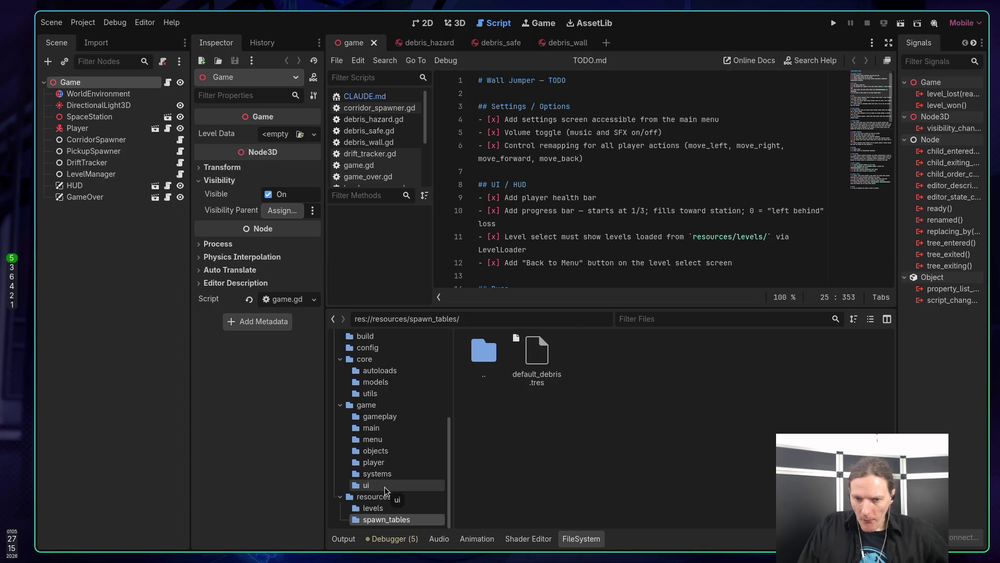
Show the six .ogg sound effects in assets/kenney/audio/sfx
{"action": "scroll", "coordinate": [388, 490], "scroll_direction": "up", "scroll_amount": 5}
{"action": "scroll", "coordinate": [392, 491], "scroll_direction": "up", "scroll_amount": 3}
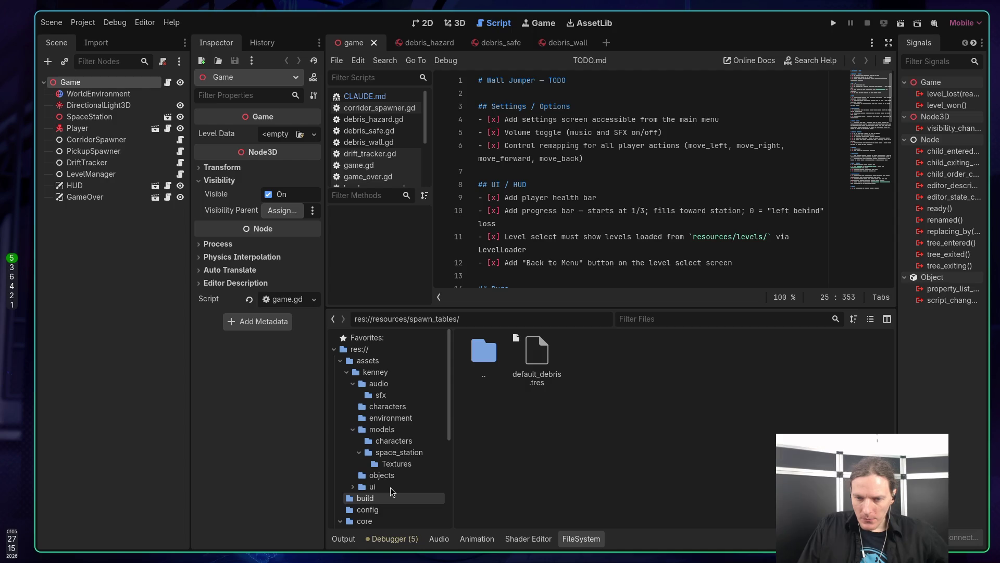
{"action": "left_click", "coordinate": [379, 403]}
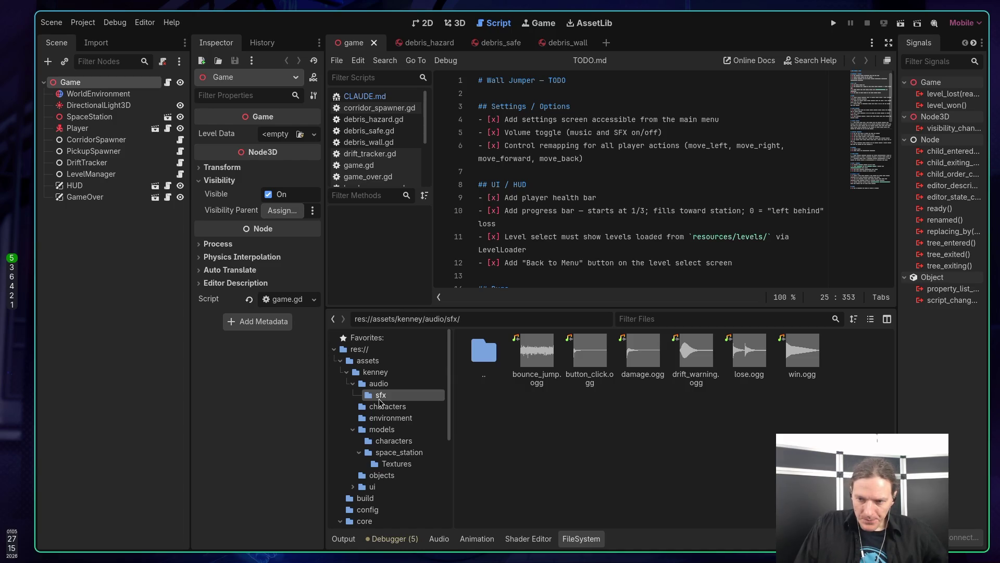
{"action": "left_click", "coordinate": [381, 388]}
{"action": "left_click", "coordinate": [380, 399]}
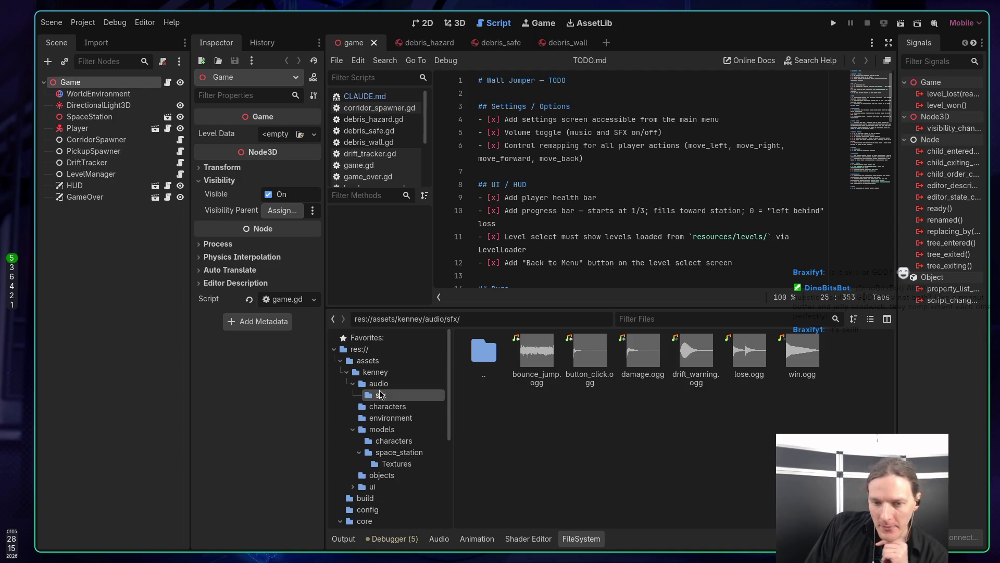
Open the Main scene from the core folder and its attached main.gd script
{"action": "scroll", "coordinate": [385, 399], "scroll_direction": "down", "scroll_amount": 3}
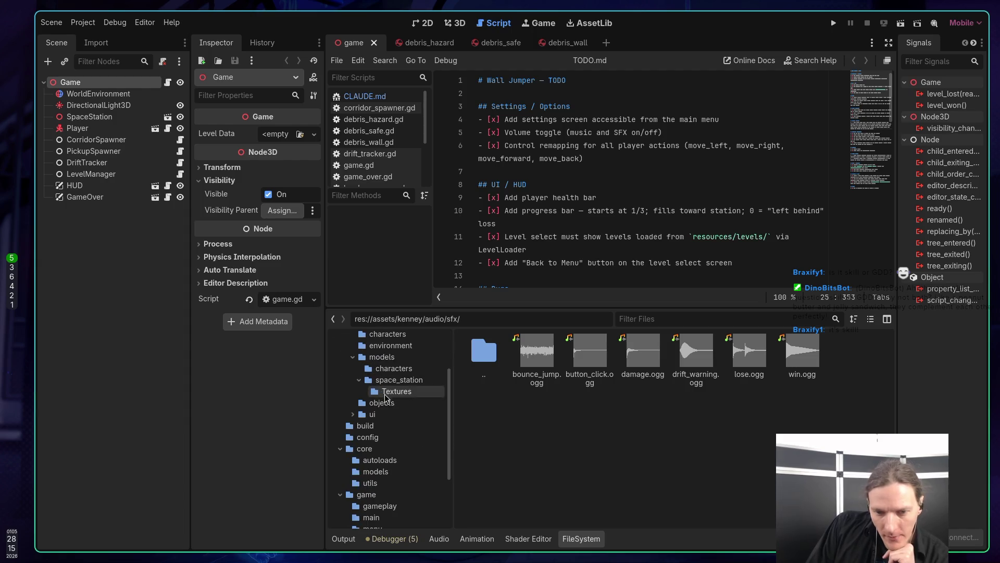
{"action": "left_click", "coordinate": [406, 450]}
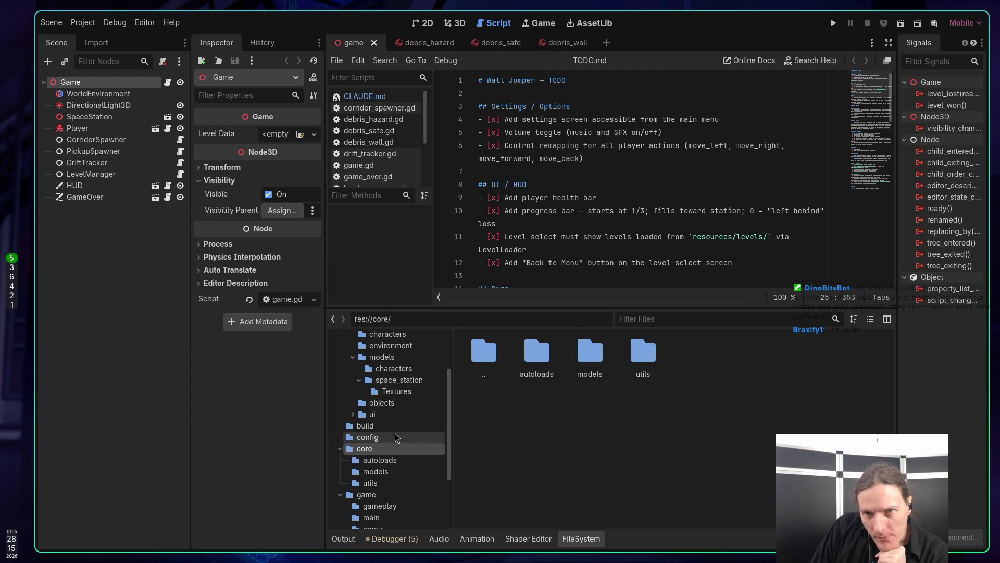
{"action": "scroll", "coordinate": [412, 437], "scroll_direction": "down", "scroll_amount": 3}
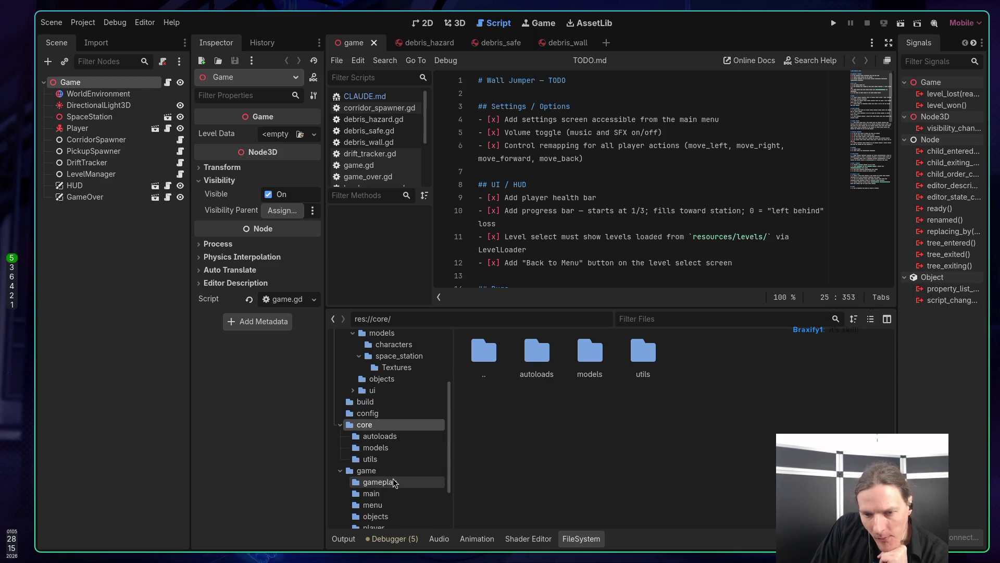
{"action": "left_click", "coordinate": [372, 444]}
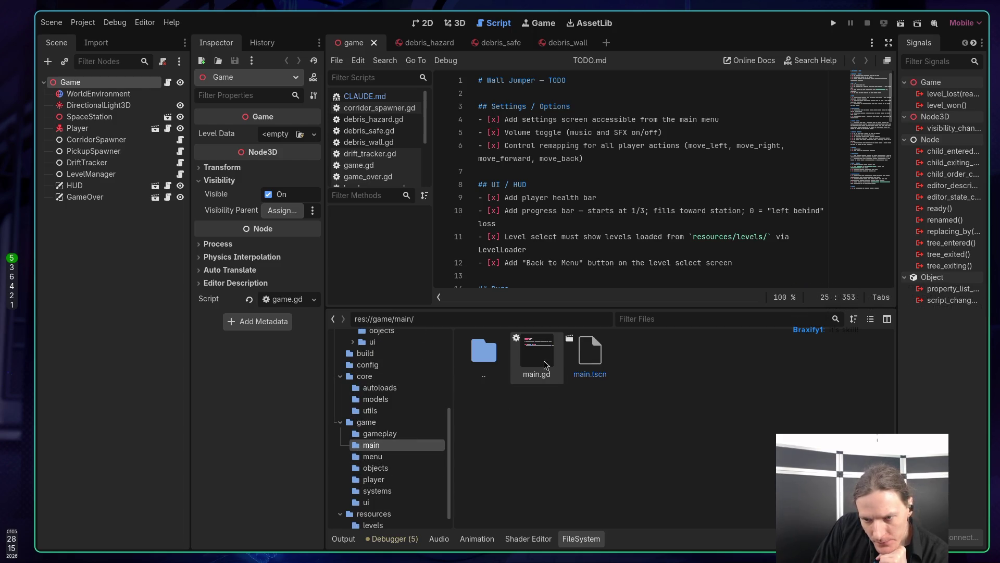
{"action": "double_click", "coordinate": [604, 363]}
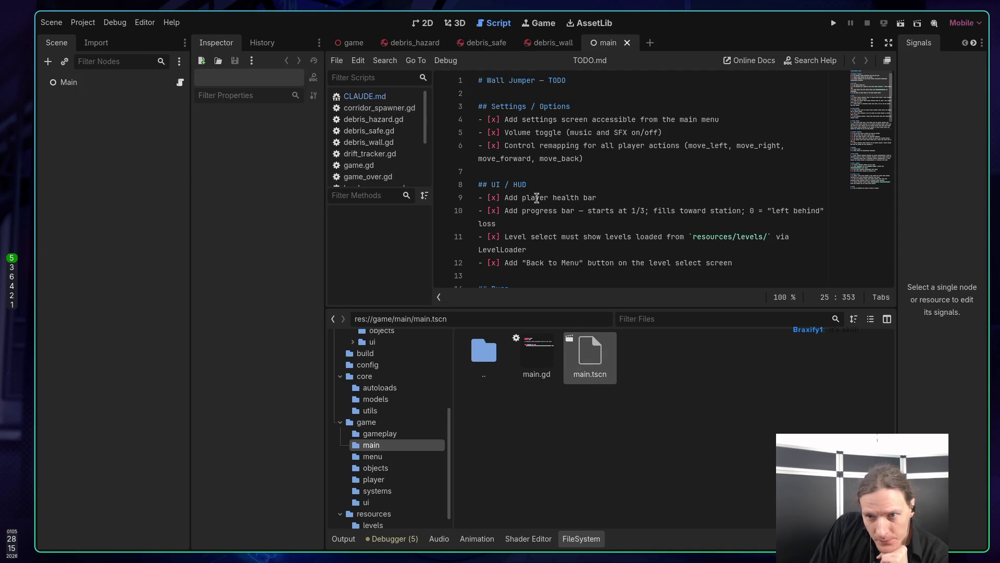
{"action": "left_click", "coordinate": [458, 23]}
{"action": "left_click", "coordinate": [427, 23]}
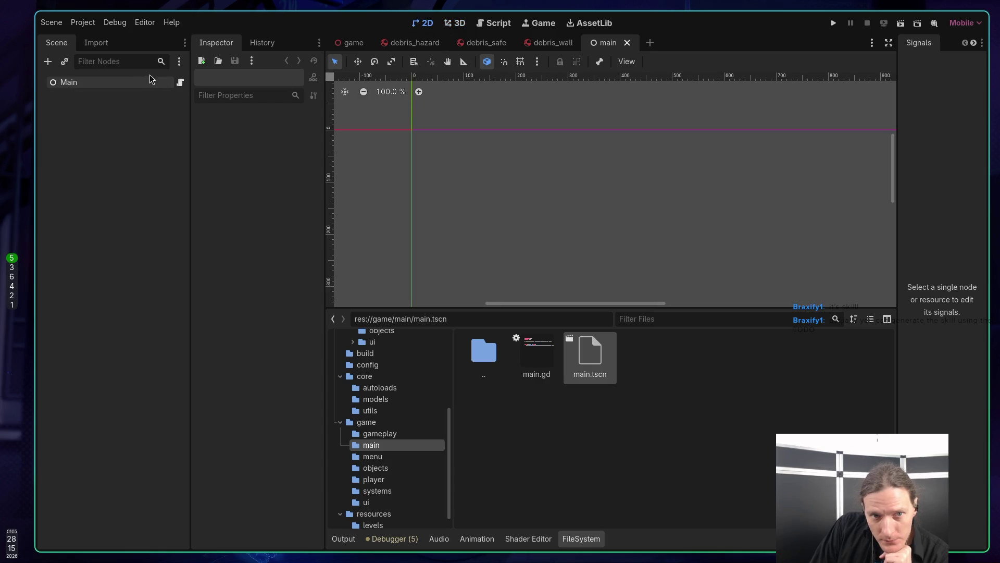
{"action": "left_click", "coordinate": [179, 83]}
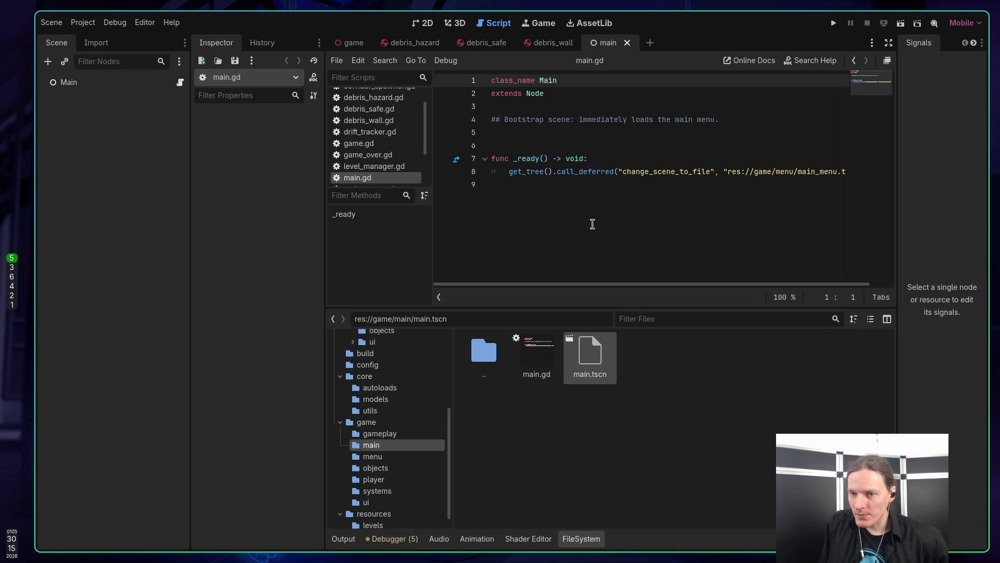
Read through main.gd and word-wrap the long scene-change line 8 with Alt+Z
{"action": "key", "text": "Down"}
{"action": "key", "text": "Down"}
{"action": "key", "text": "Down"}
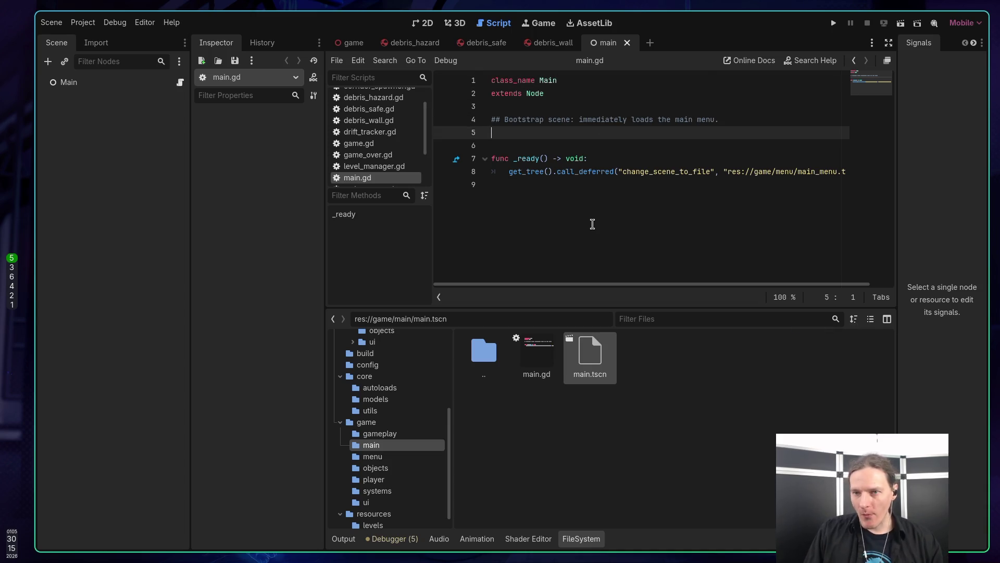
{"action": "key", "text": "Up"}
{"action": "key", "text": "Up"}
{"action": "key", "text": "Down"}
{"action": "key", "text": "Down"}
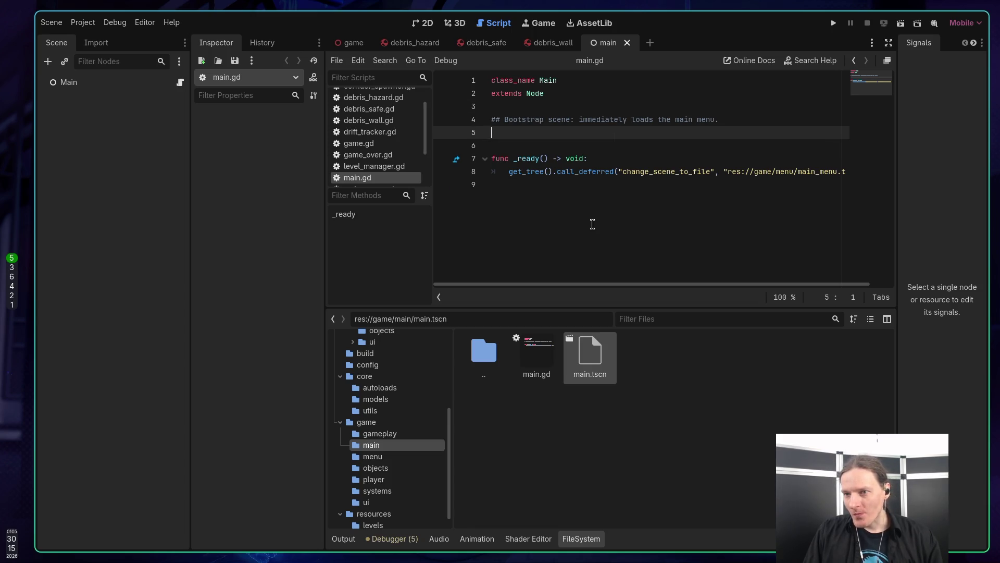
{"action": "key", "text": "Down"}
{"action": "key", "text": "Down"}
{"action": "key", "text": "Down"}
{"action": "left_click", "coordinate": [563, 218]}
{"action": "left_click", "coordinate": [588, 174]}
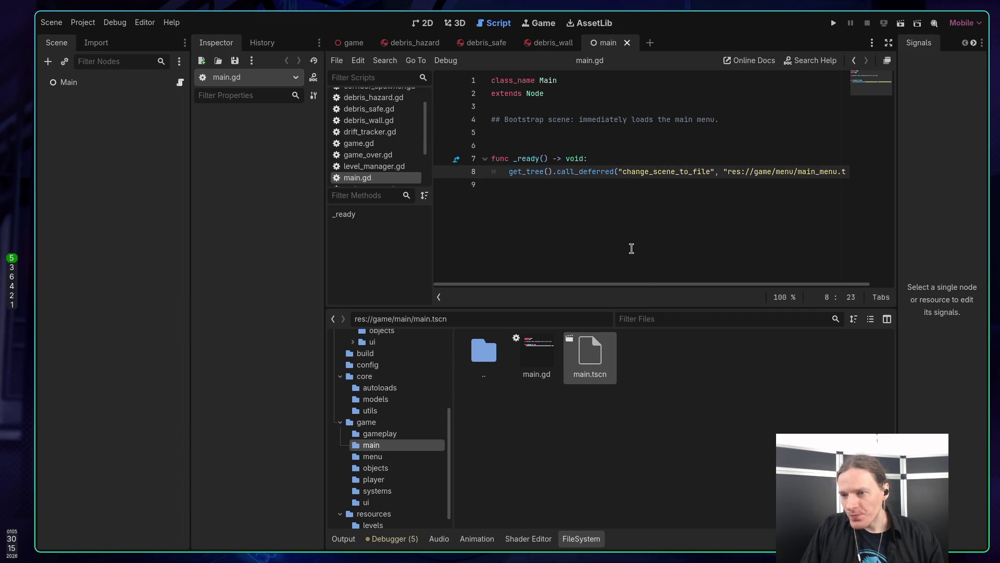
{"action": "key", "text": "alt+z"}
{"action": "left_click", "coordinate": [624, 231]}
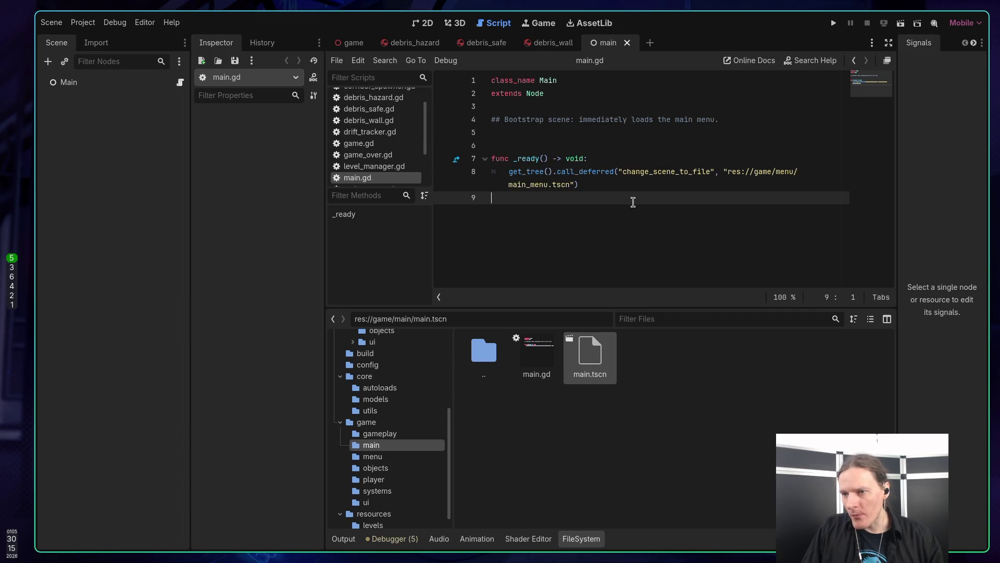
Open the main_menu scene and its main_menu.gd script, widening the code and properties panels
{"action": "left_click", "coordinate": [529, 187], "text": "ctrl"}
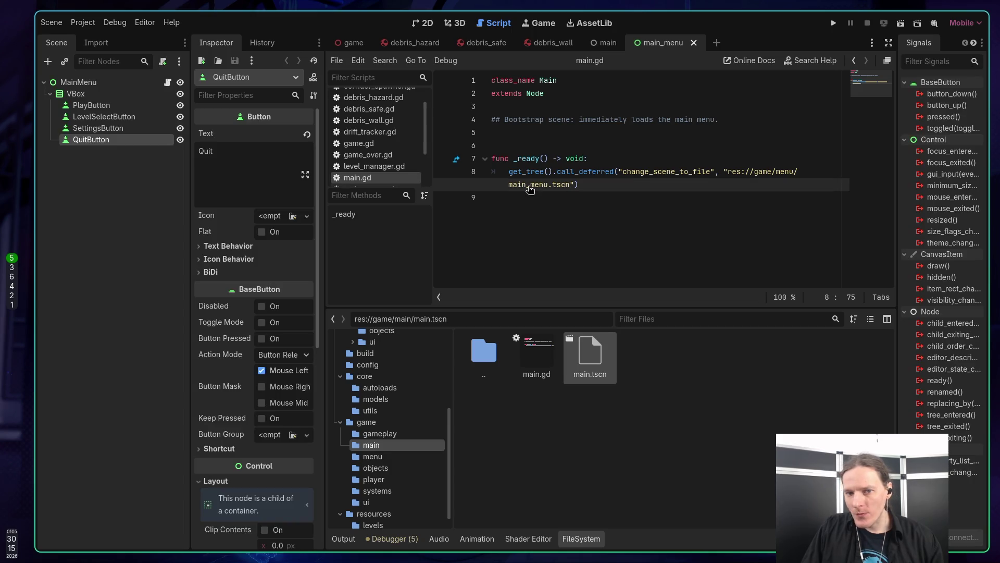
{"action": "left_click", "coordinate": [120, 83]}
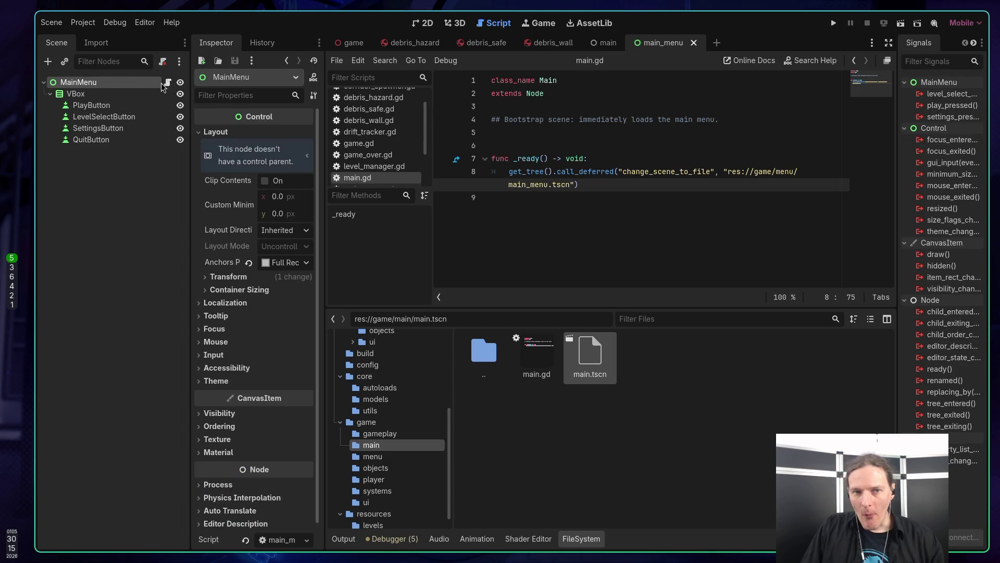
{"action": "left_click", "coordinate": [169, 83]}
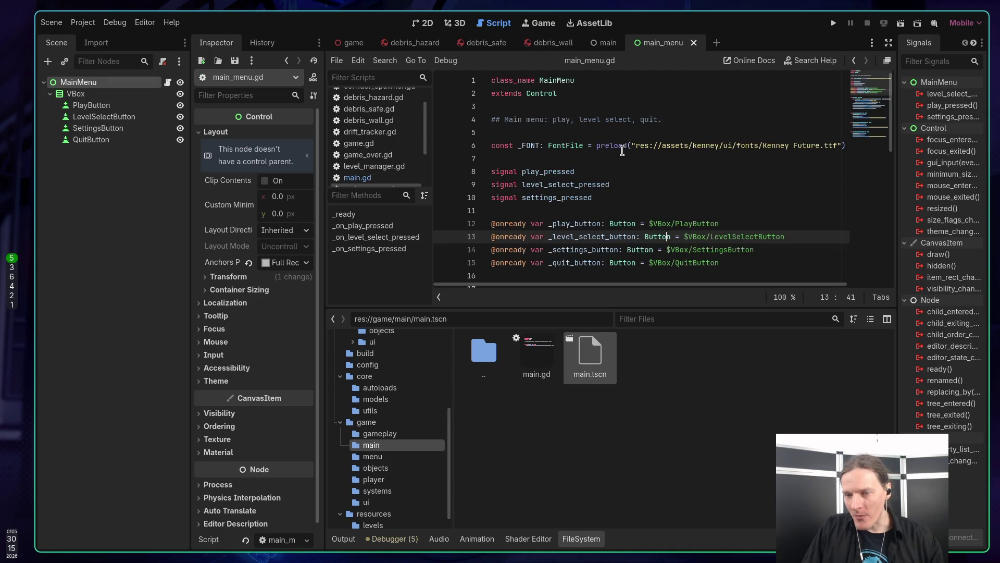
{"action": "mouse_move", "coordinate": [622, 151]}
{"action": "scroll", "coordinate": [651, 224], "scroll_direction": "down", "scroll_amount": 3}
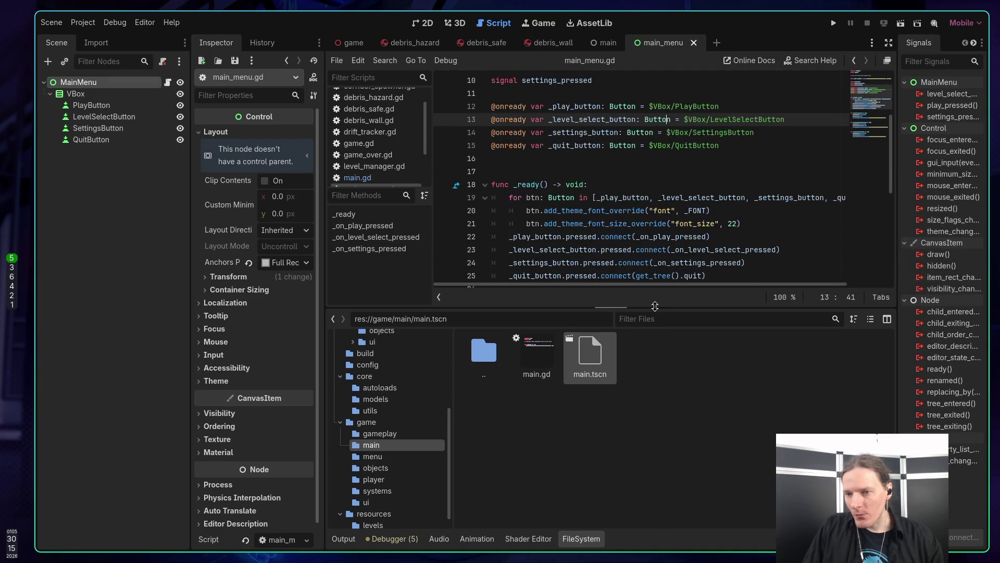
{"action": "mouse_move", "coordinate": [657, 310]}
{"action": "left_mouse_down"}
{"action": "mouse_move", "coordinate": [656, 386]}
{"action": "mouse_move", "coordinate": [656, 369]}
{"action": "left_mouse_up"}
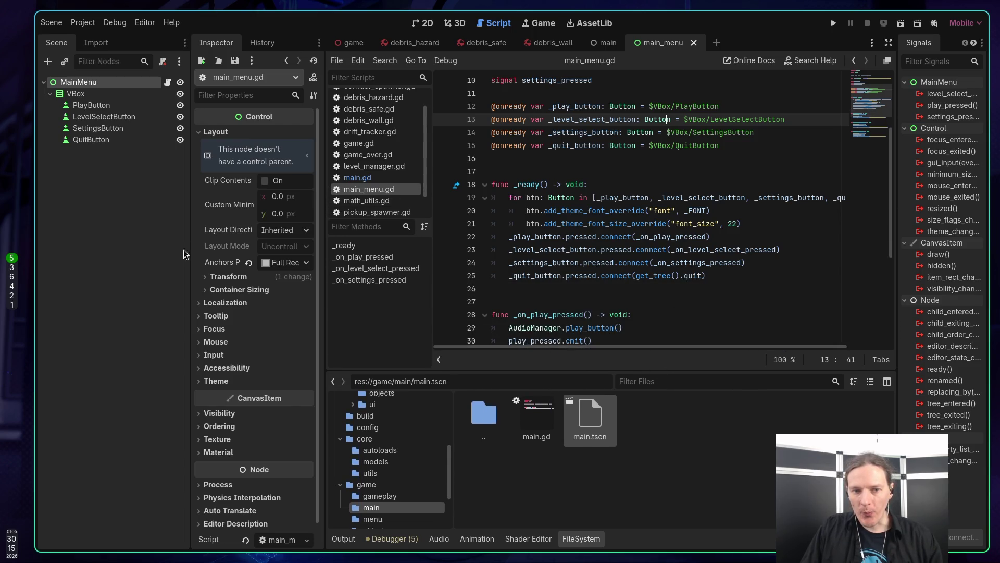
{"action": "left_click_drag", "start_coordinate": [191, 250], "coordinate": [171, 250]}
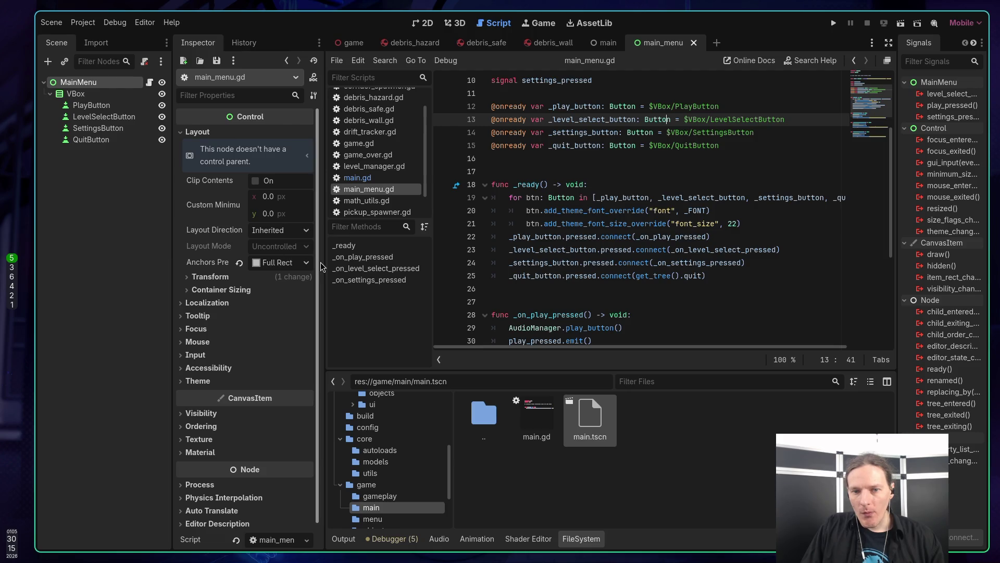
Look up _play_button and the add_theme_font_size_override docs for the theme override lines
{"action": "left_click", "coordinate": [554, 237]}
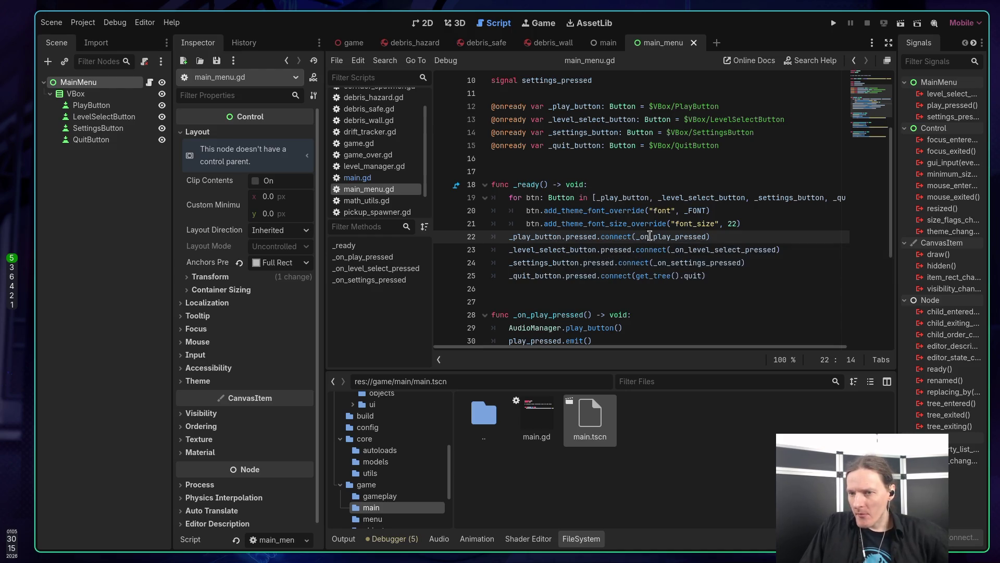
{"action": "left_click", "coordinate": [616, 210]}
{"action": "left_click_drag", "start_coordinate": [740, 224], "coordinate": [534, 214]}
{"action": "left_click", "coordinate": [534, 215]}
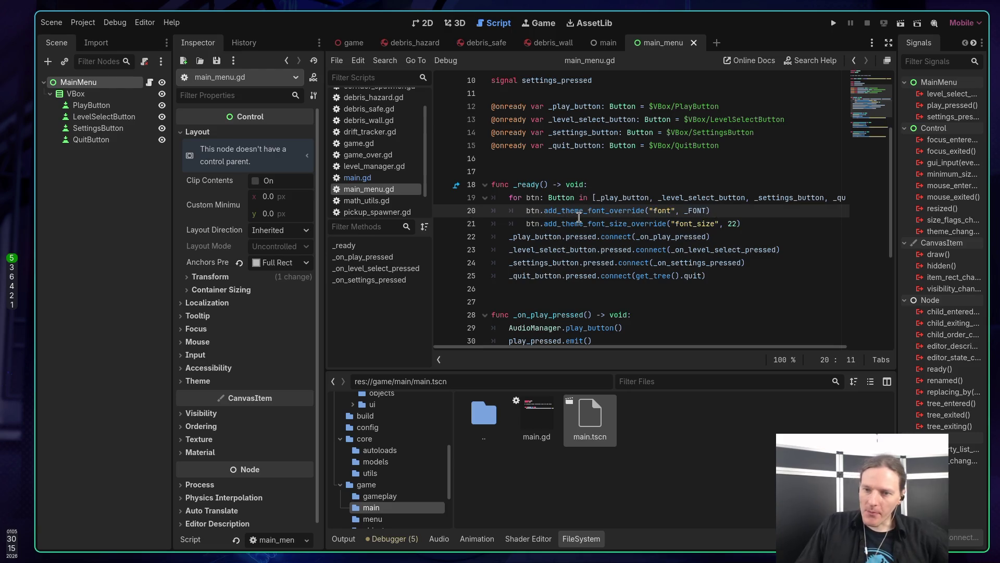
{"action": "mouse_move", "coordinate": [579, 216]}
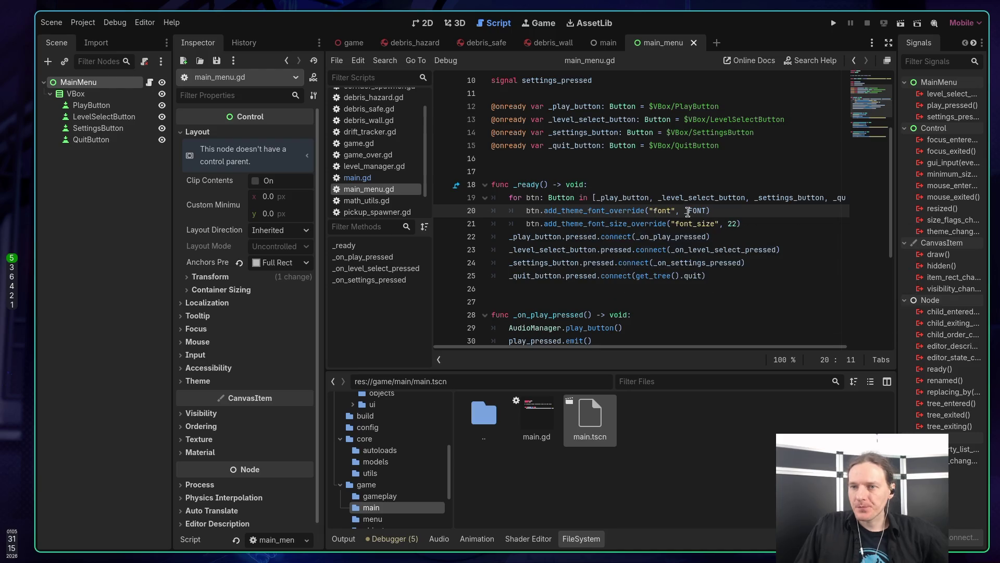
{"action": "left_click", "coordinate": [743, 224]}
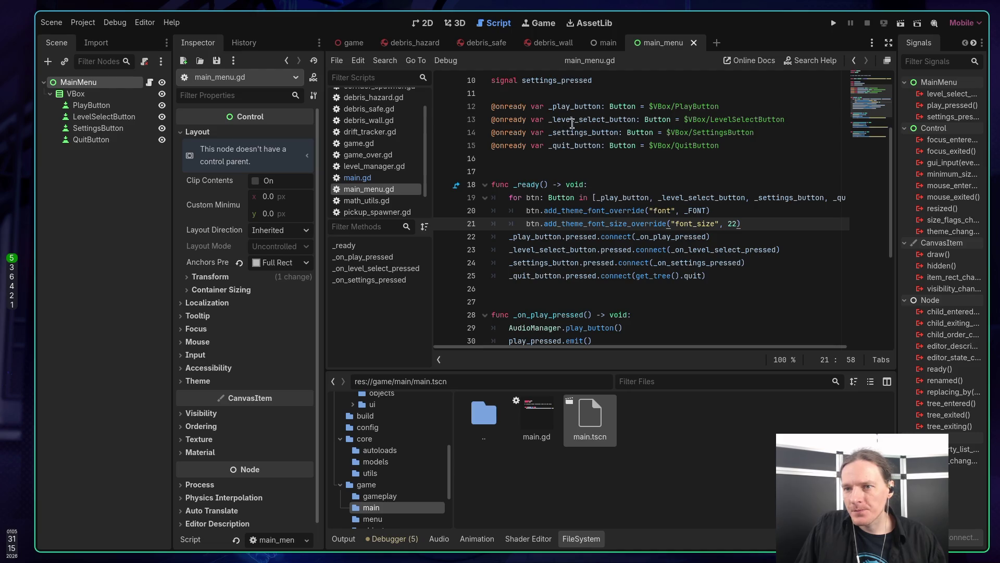
{"action": "scroll", "coordinate": [399, 179], "scroll_direction": "down", "scroll_amount": 2}
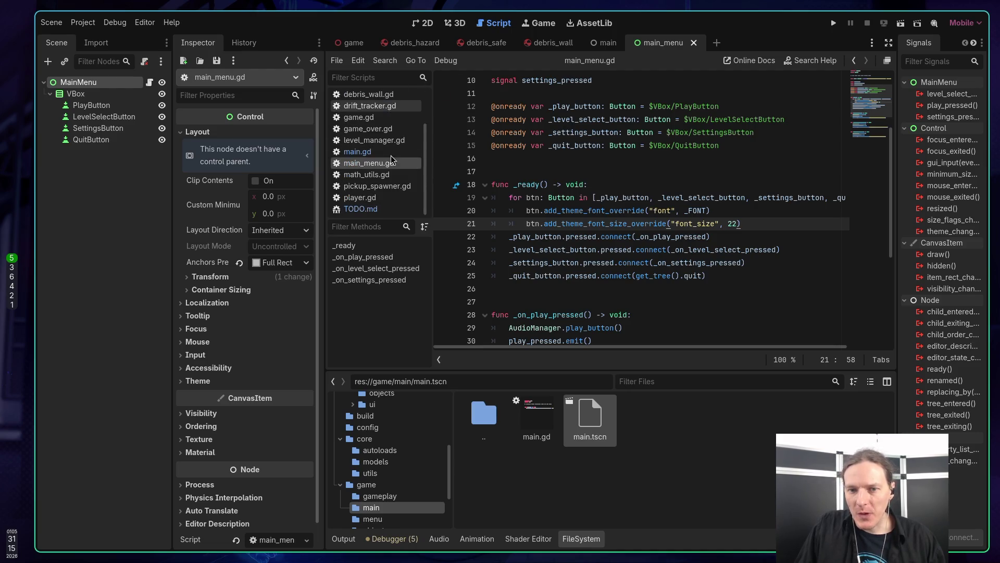
Open TODO.md and go to the end of line 47
{"action": "left_click", "coordinate": [368, 209]}
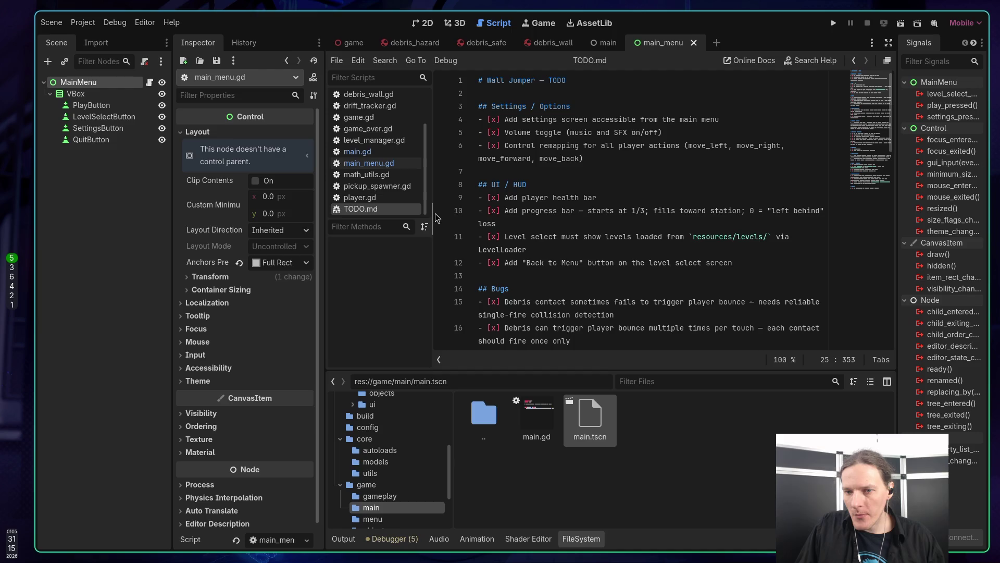
{"action": "scroll", "coordinate": [608, 213], "scroll_direction": "down", "scroll_amount": 2}
{"action": "scroll", "coordinate": [609, 212], "scroll_direction": "down", "scroll_amount": 8}
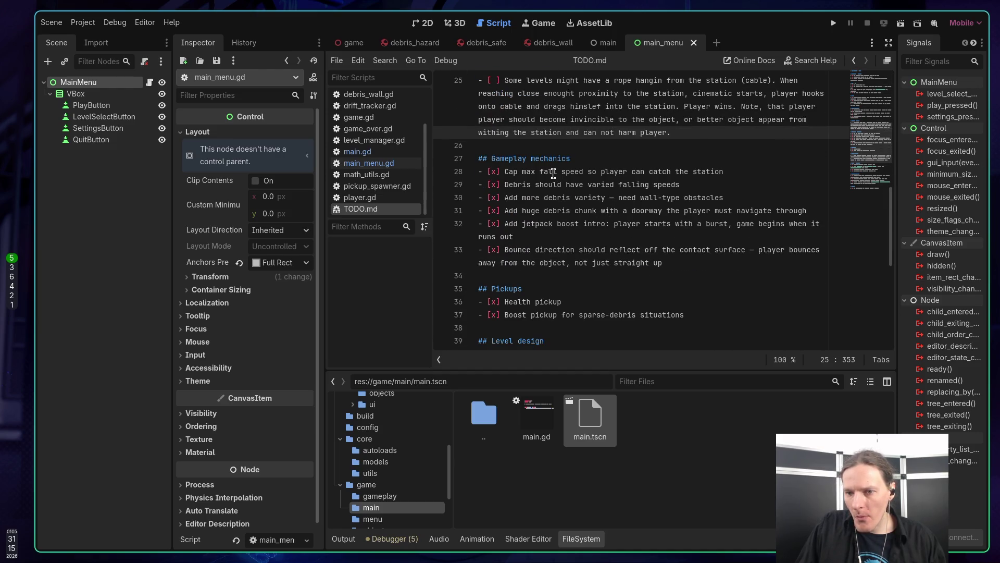
{"action": "scroll", "coordinate": [553, 173], "scroll_direction": "down", "scroll_amount": 4}
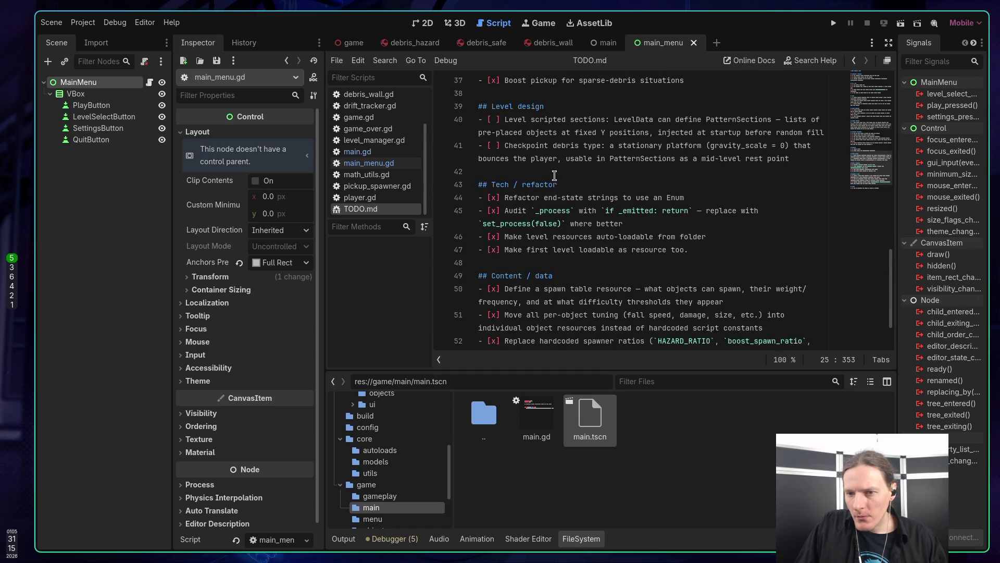
{"action": "left_click", "coordinate": [695, 250]}
Add '- [ ] Create proper game stylebox and apply it globaly. Do not configure it in code' and save
{"action": "key", "text": "Return"}
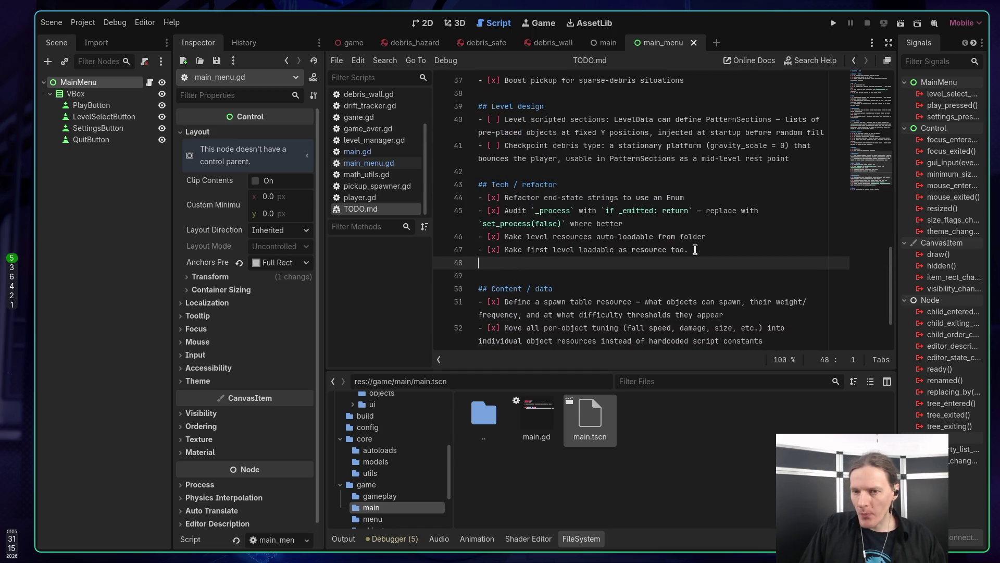
{"action": "type", "text": "- ["}
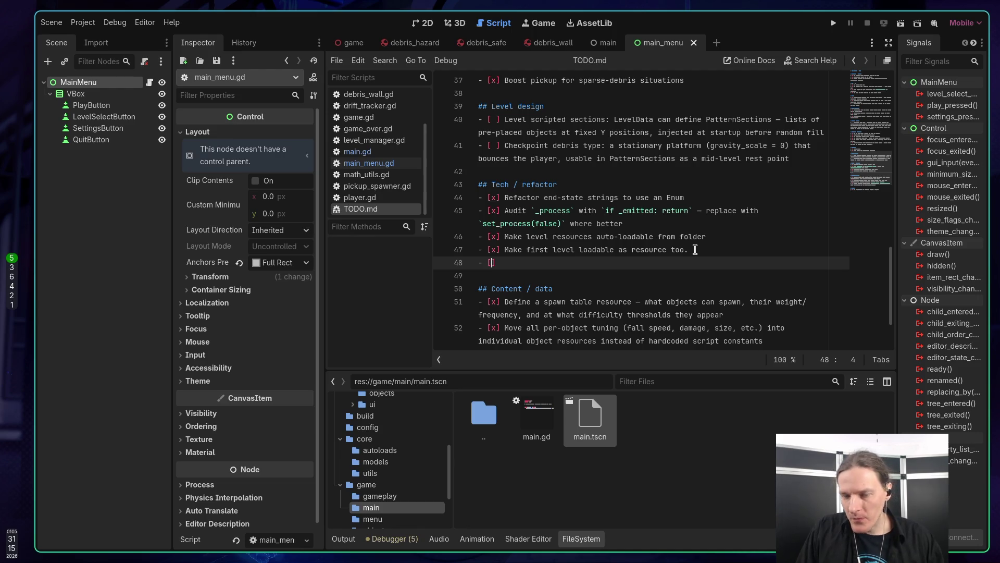
{"action": "type", "text": " ] "}
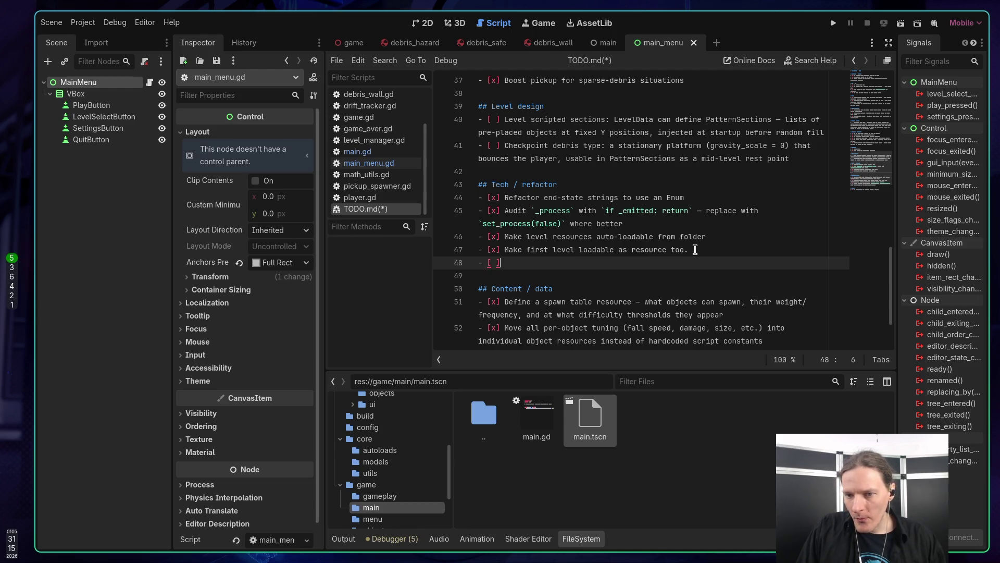
{"action": "type", "text": "C"}
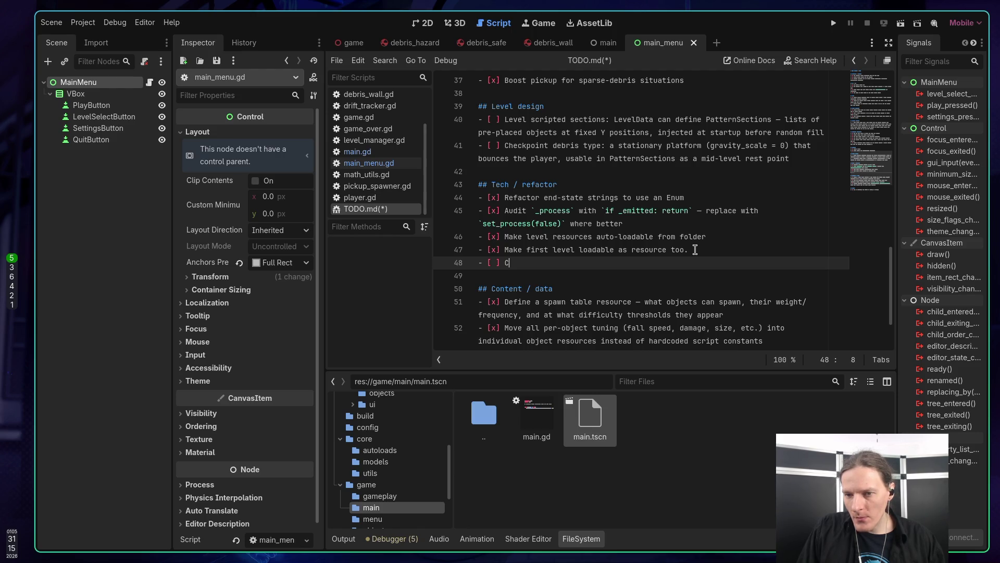
{"action": "type", "text": "reate proper "}
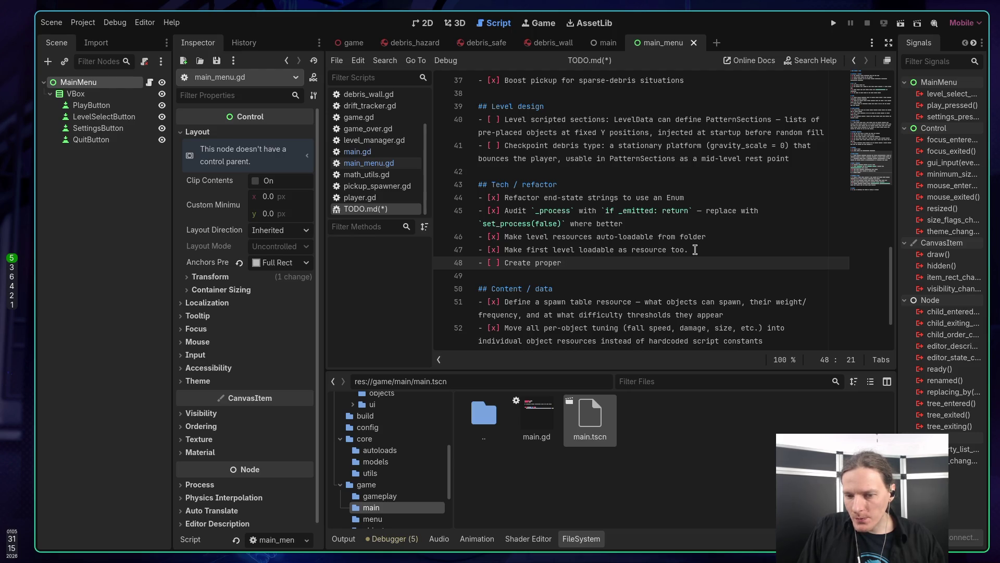
{"action": "type", "text": "game stype"}
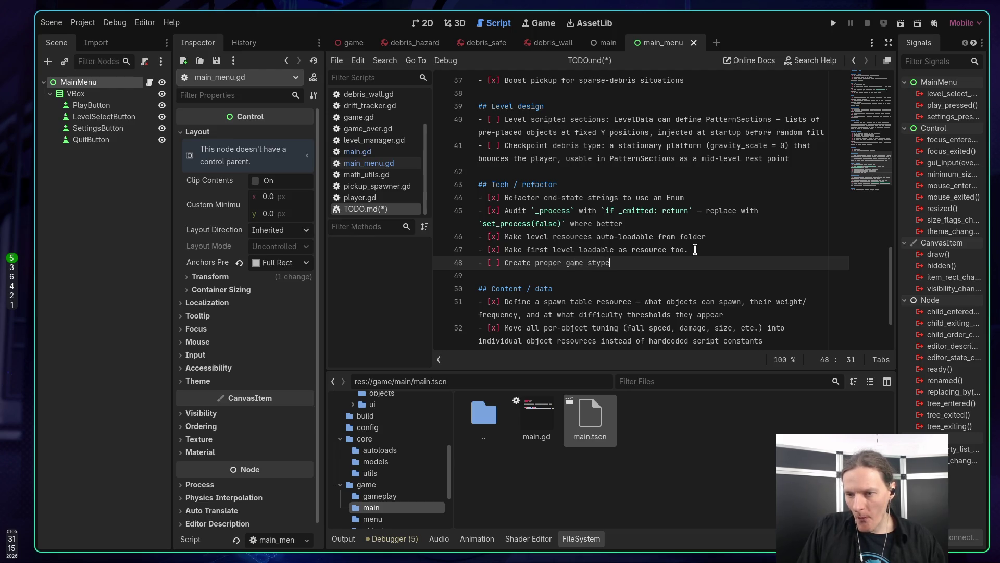
{"action": "key", "text": "BackSpace"}
{"action": "key", "text": "BackSpace"}
{"action": "type", "text": "lebox"}
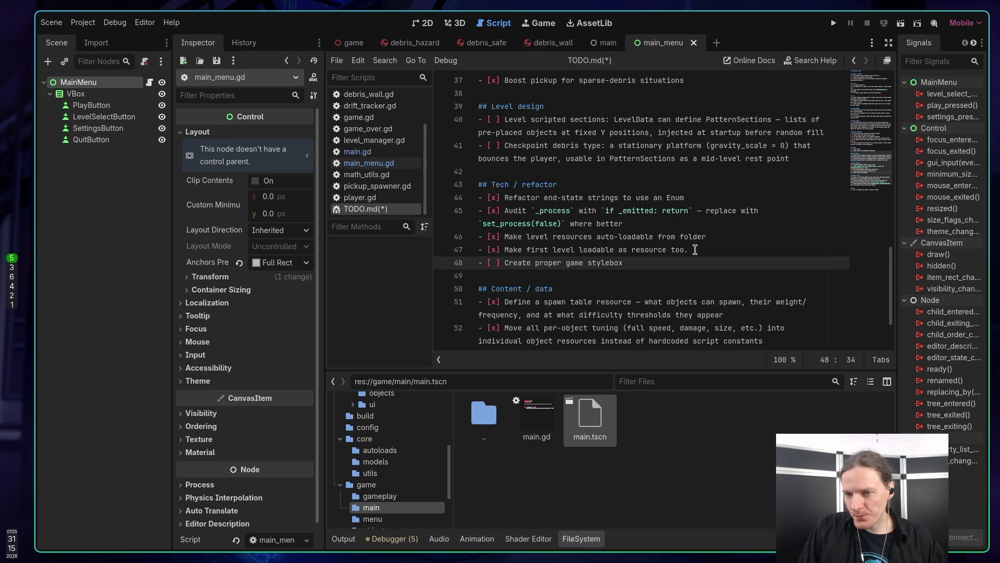
{"action": "type", "text": ". and"}
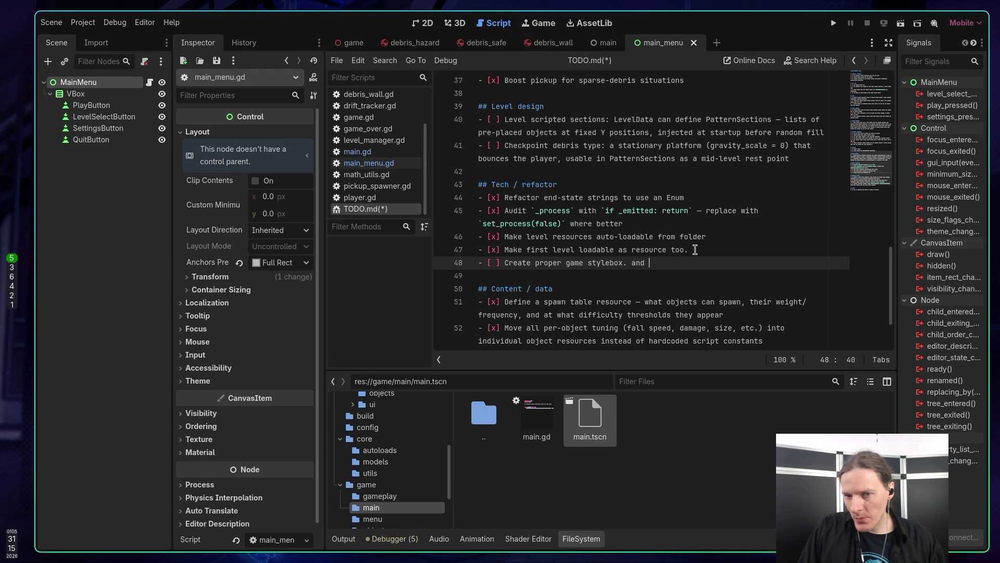
{"action": "key", "text": "BackSpace"}
{"action": "key", "text": "BackSpace"}
{"action": "key", "text": "BackSpace"}
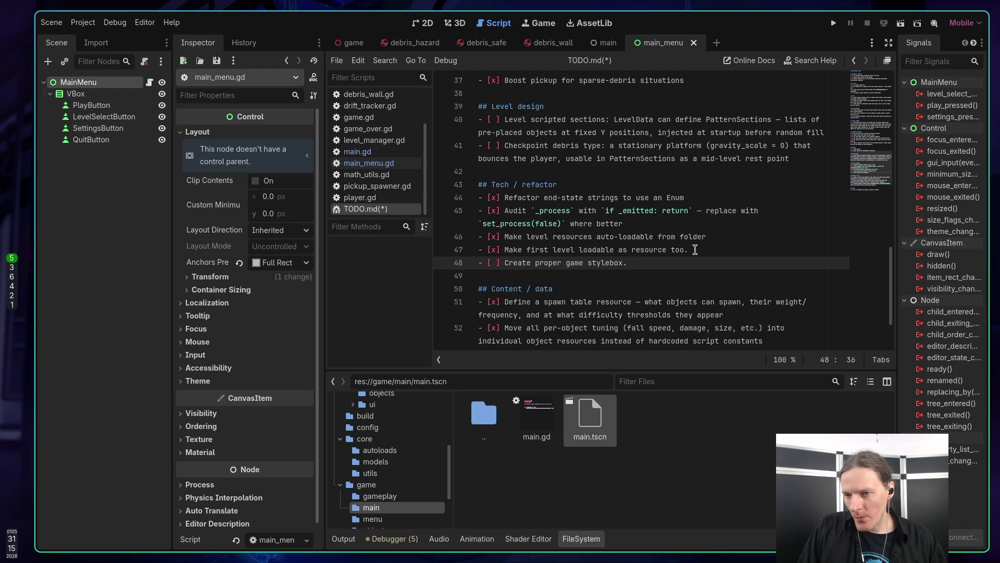
{"action": "type", "text": "and app"}
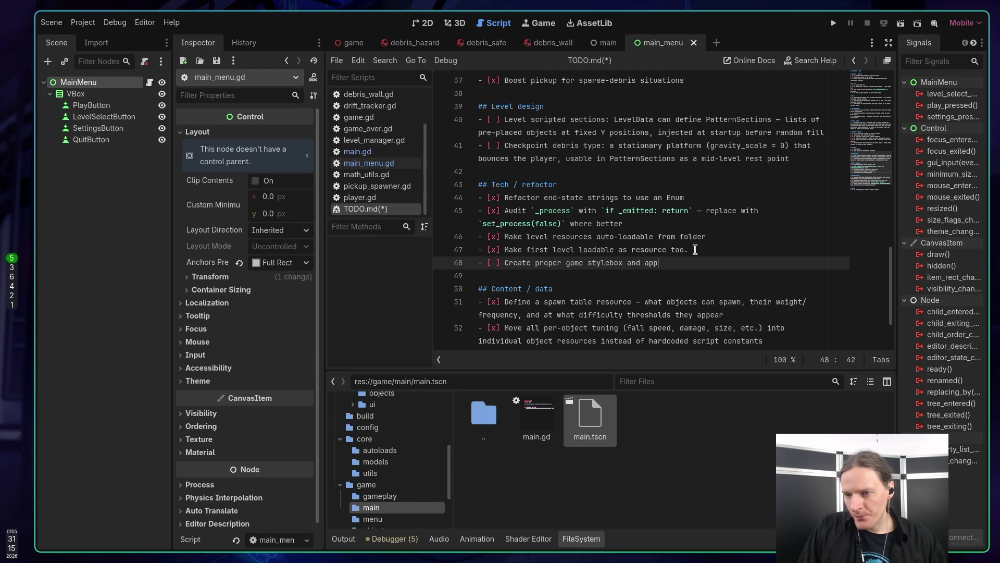
{"action": "type", "text": "ly it globaly. "}
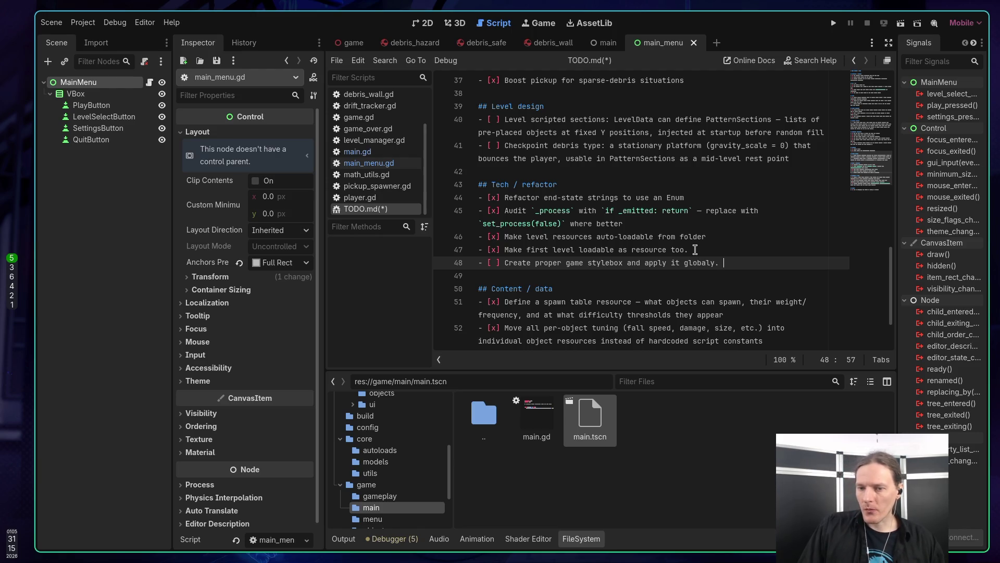
{"action": "type", "text": "Do not "}
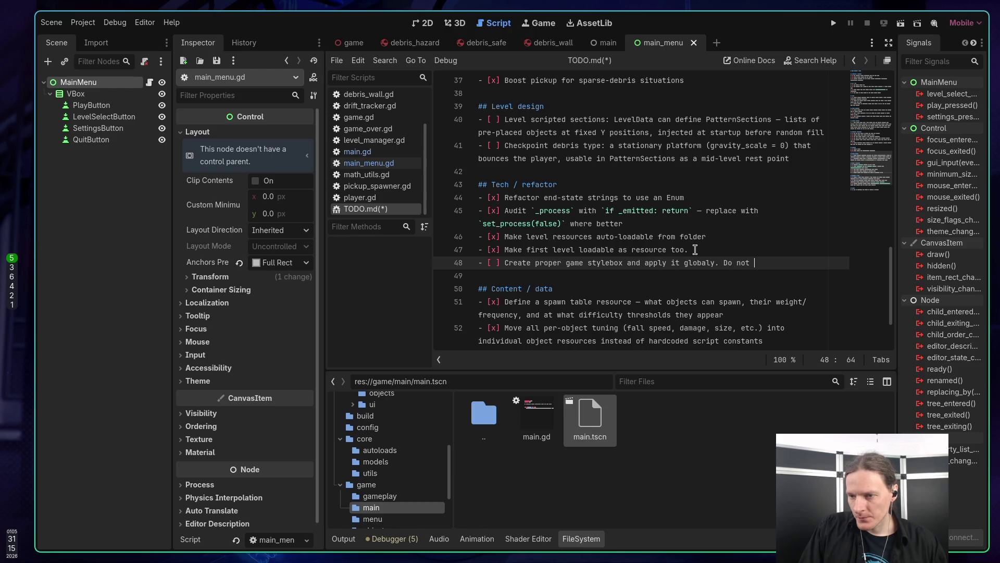
{"action": "type", "text": "configure "}
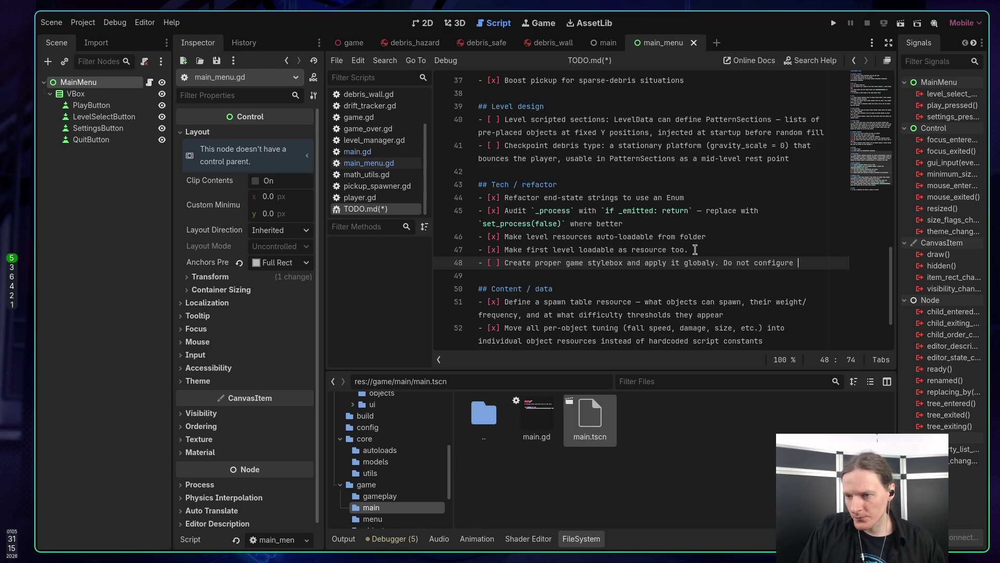
{"action": "type", "text": "it in code."}
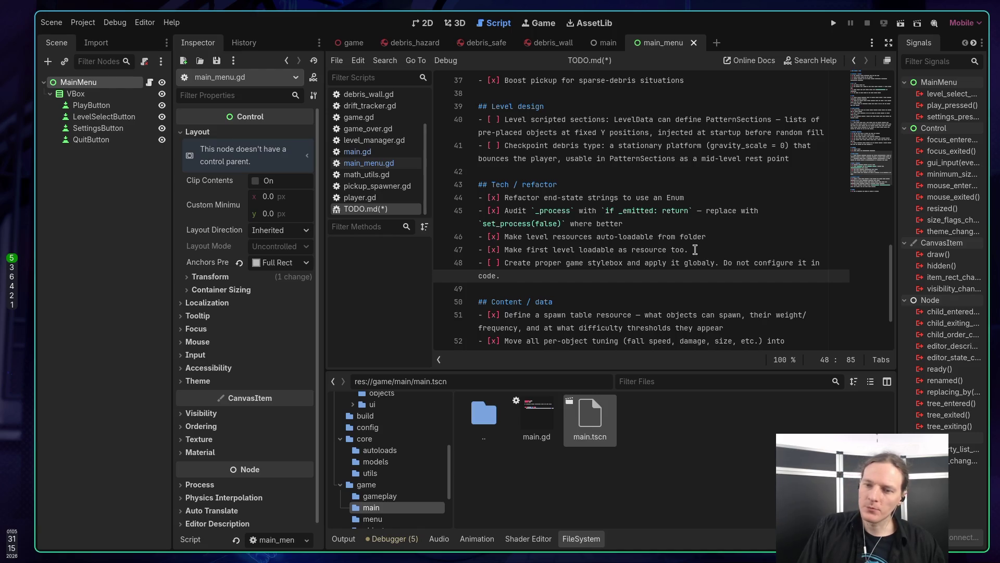
{"action": "left_click", "coordinate": [695, 249]}
{"action": "key", "text": "ctrl+s"}
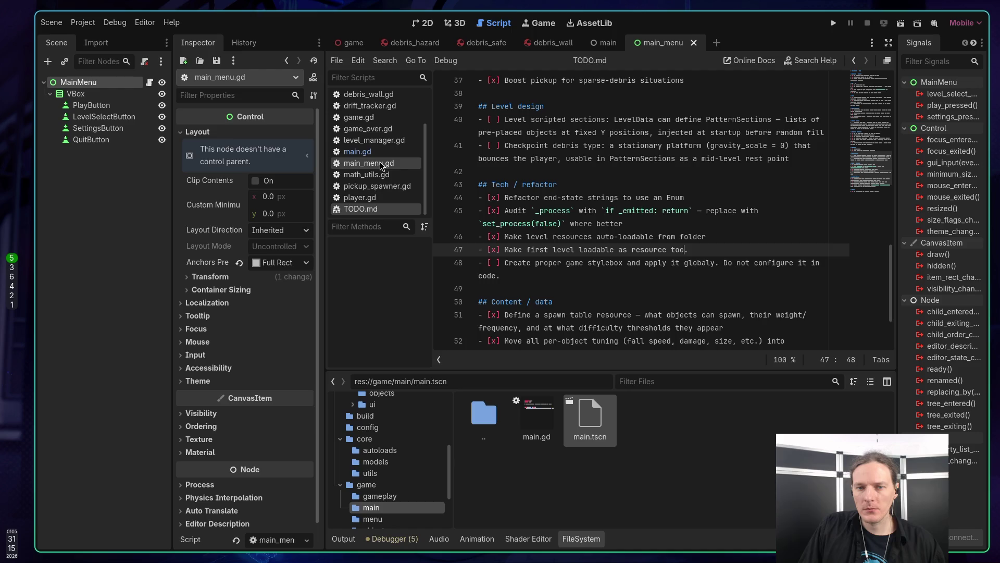
{"action": "left_click", "coordinate": [396, 163]}
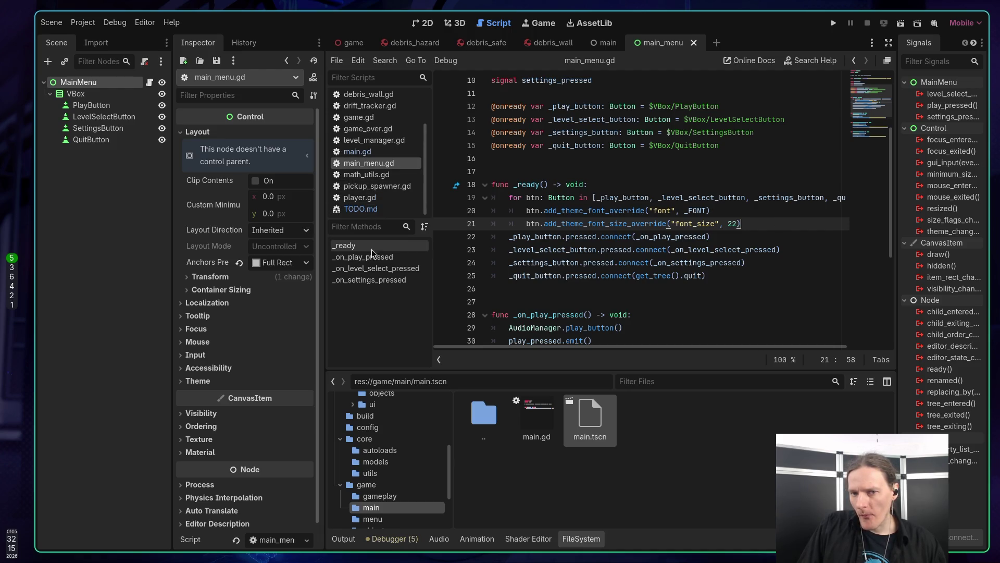
Insert '/theme' after 'stylebox' in the line 48 TODO item and save TODO.md
{"action": "left_click", "coordinate": [370, 210]}
{"action": "left_click", "coordinate": [617, 265]}
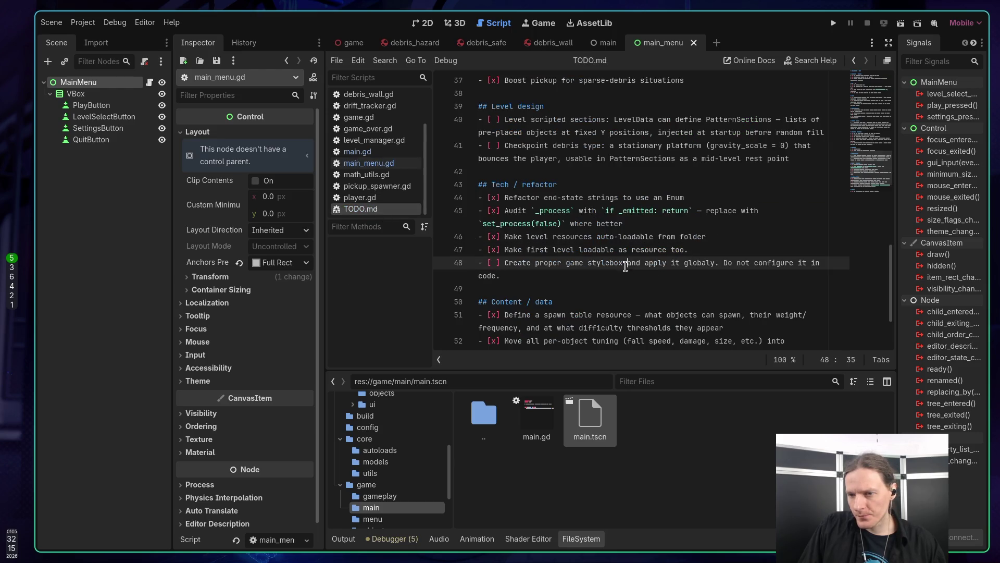
{"action": "type", "text": "/theme"}
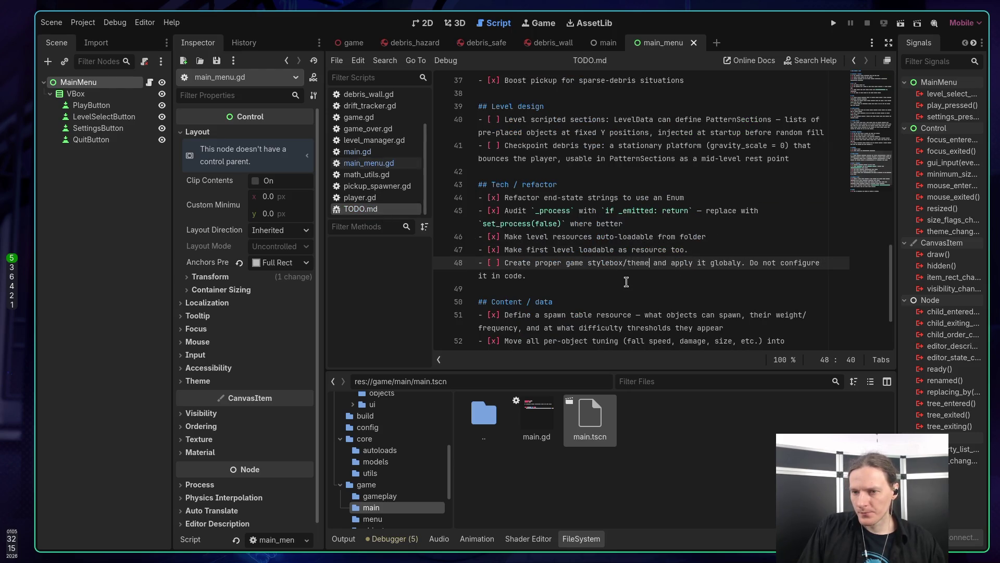
{"action": "left_click", "coordinate": [629, 277]}
{"action": "key", "text": "ctrl+s"}
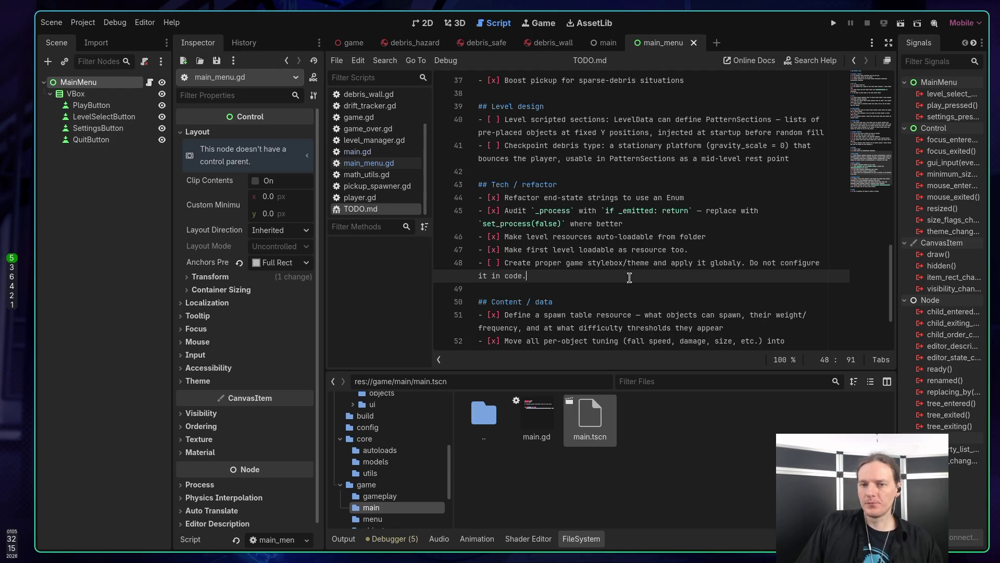
Scroll main_menu.gd to _on_level_select_pressed and open the level_select.tscn scene it references
{"action": "left_click", "coordinate": [396, 167]}
{"action": "scroll", "coordinate": [623, 230], "scroll_direction": "down", "scroll_amount": 3}
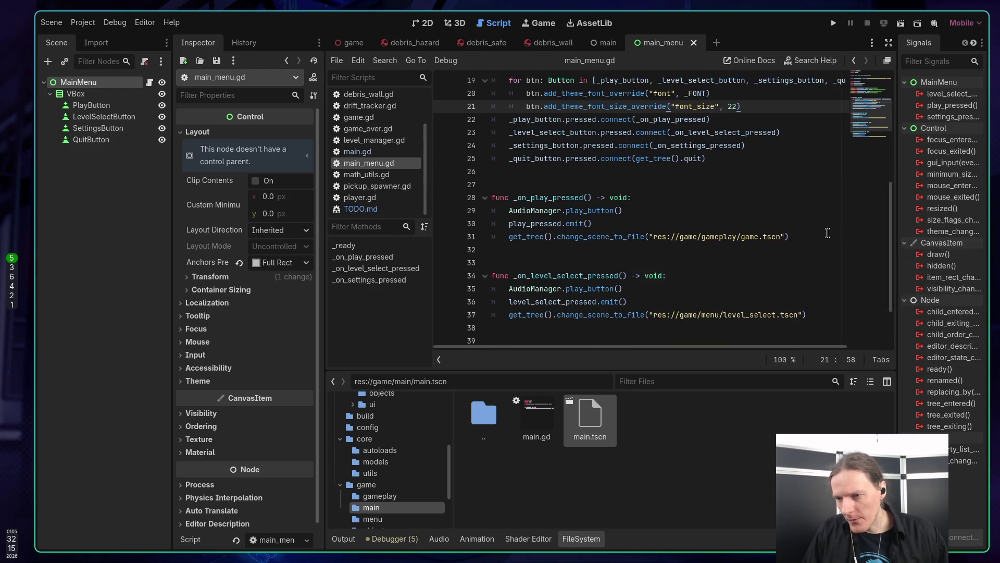
{"action": "scroll", "coordinate": [805, 219], "scroll_direction": "down", "scroll_amount": 1}
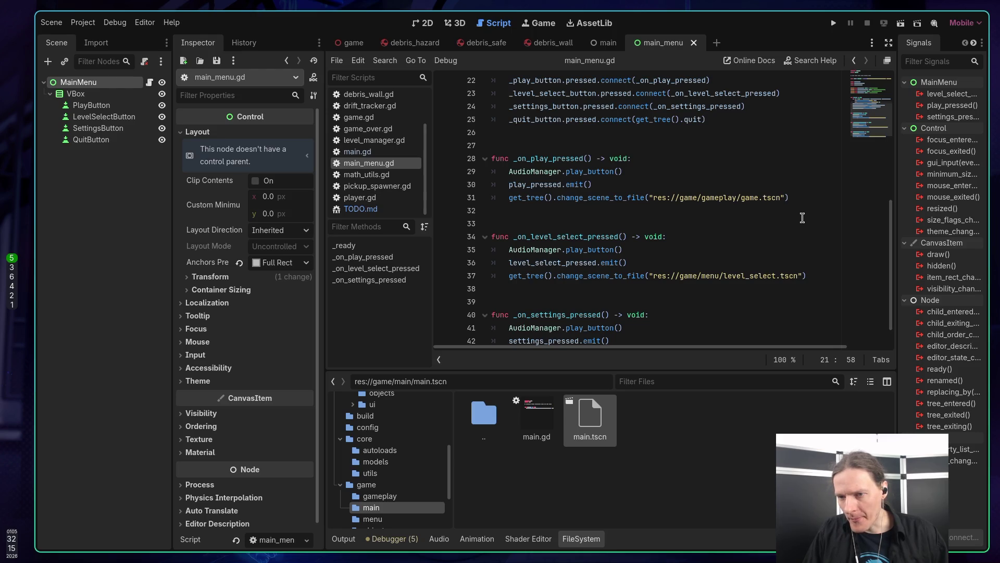
{"action": "scroll", "coordinate": [803, 217], "scroll_direction": "down", "scroll_amount": 1}
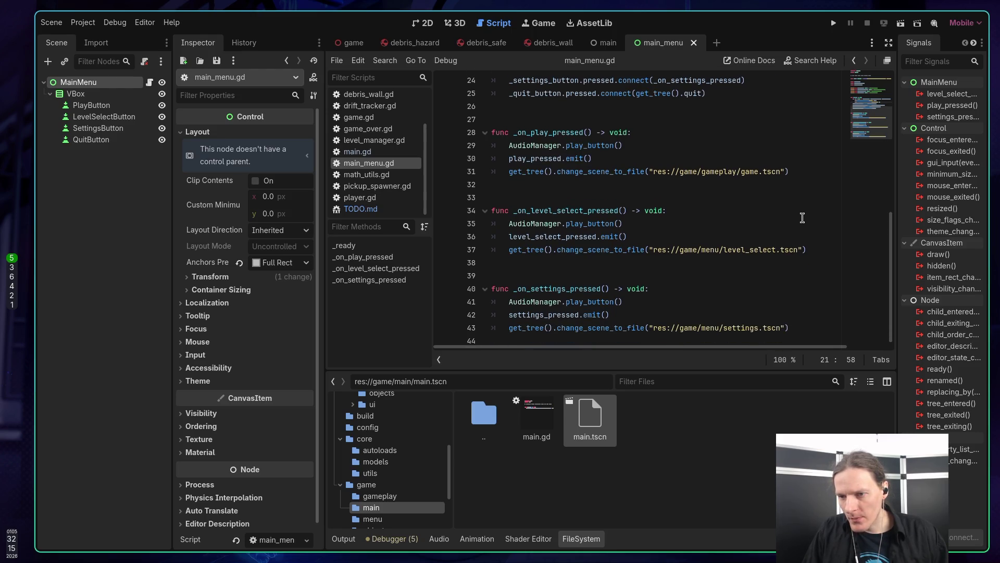
{"action": "left_click", "coordinate": [745, 255], "text": "ctrl"}
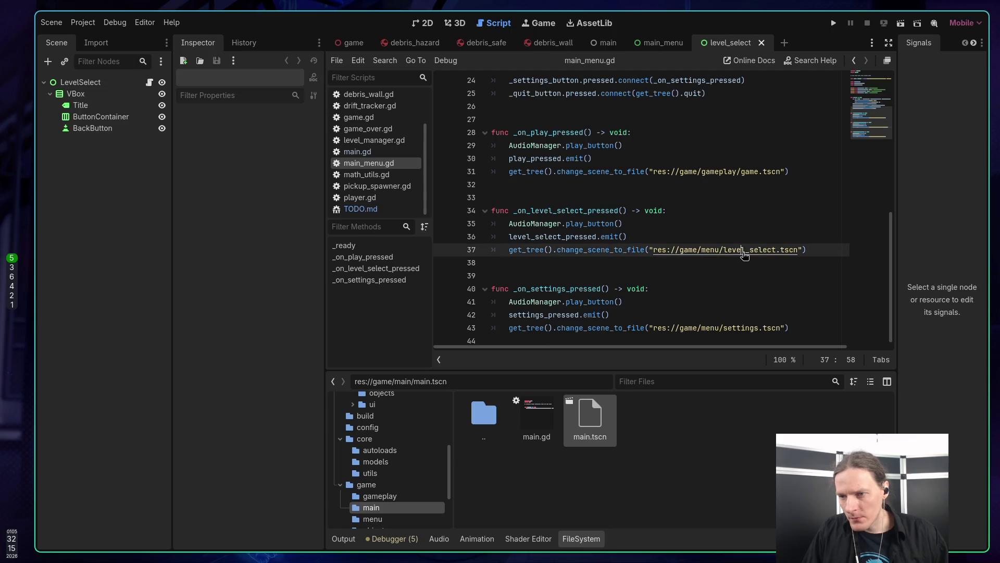
Open level_select.gd with word wrap on and scroll through the code
{"action": "left_click", "coordinate": [150, 82]}
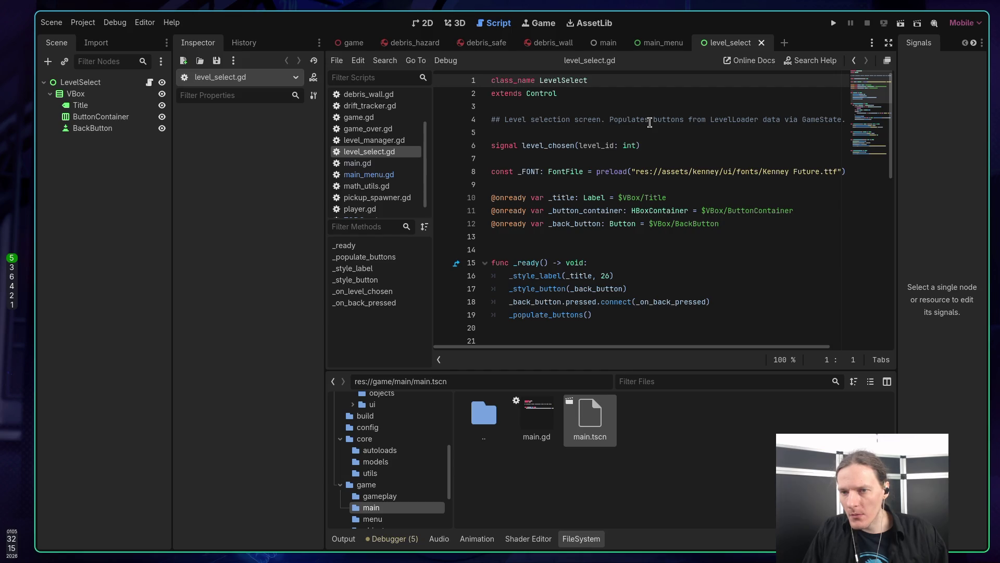
{"action": "key", "text": "alt+z"}
{"action": "left_click", "coordinate": [676, 147]}
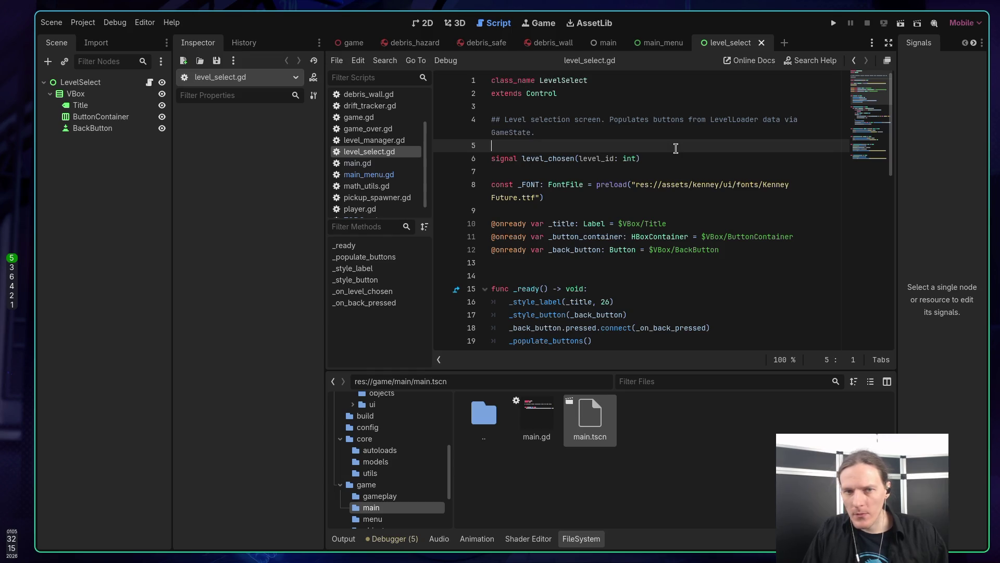
{"action": "scroll", "coordinate": [670, 145], "scroll_direction": "down", "scroll_amount": 1}
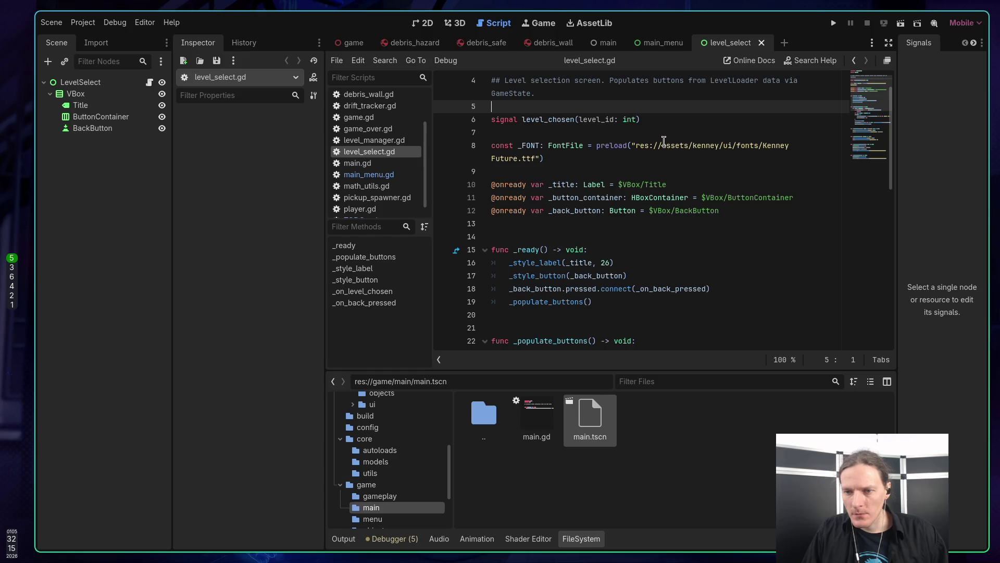
{"action": "scroll", "coordinate": [664, 140], "scroll_direction": "down", "scroll_amount": 1}
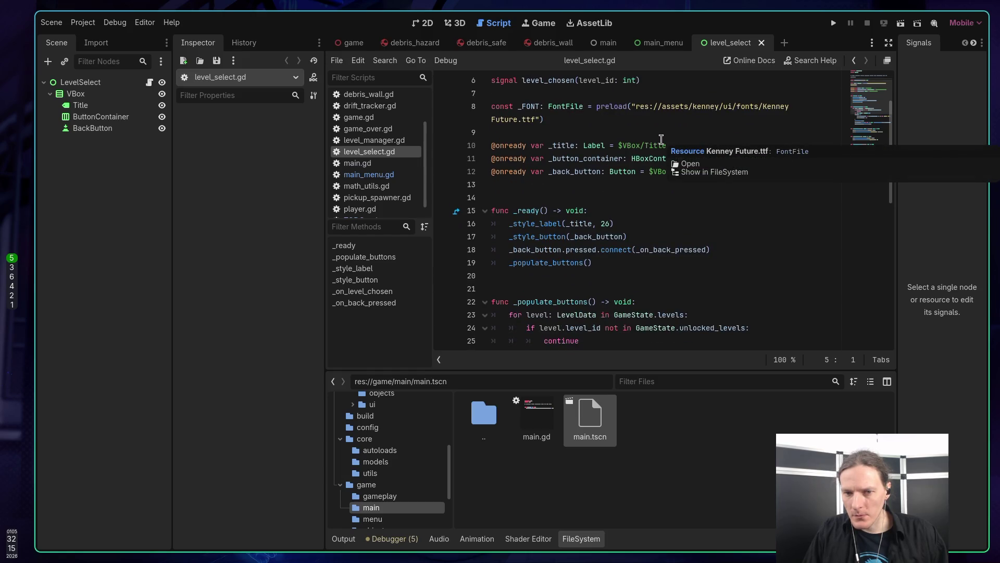
{"action": "scroll", "coordinate": [661, 139], "scroll_direction": "down", "scroll_amount": 2}
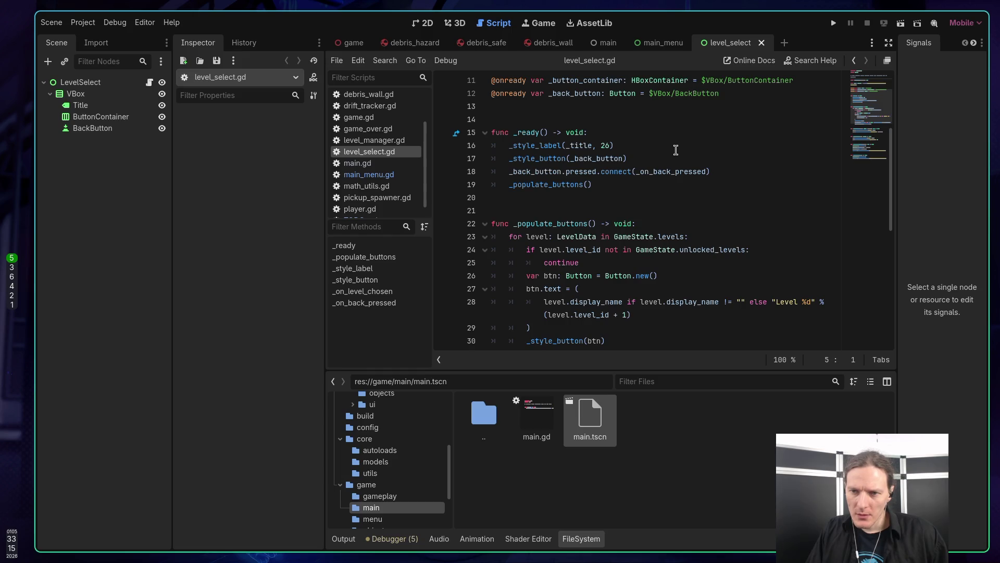
Jump to the _style_label definition and back, then scroll through _populate_buttons
{"action": "left_click", "coordinate": [552, 146]}
{"action": "left_click", "coordinate": [560, 146], "text": "ctrl"}
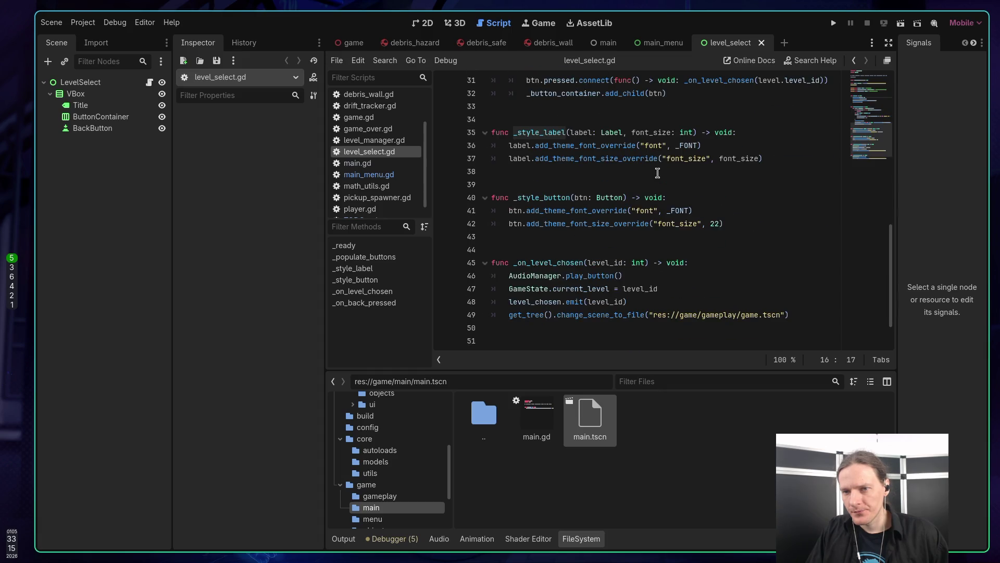
{"action": "key", "text": "alt+Left"}
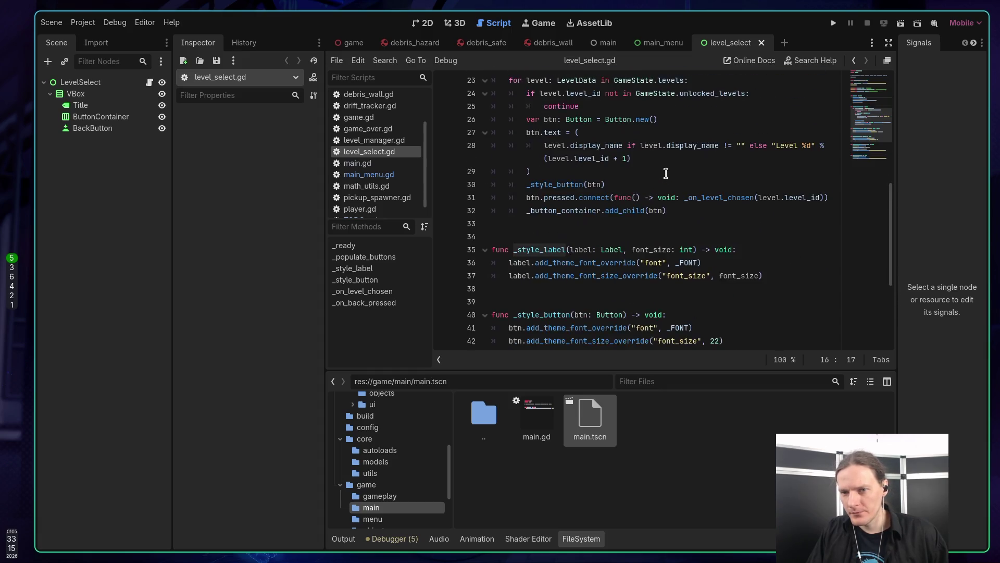
{"action": "scroll", "coordinate": [665, 173], "scroll_direction": "up", "scroll_amount": 5}
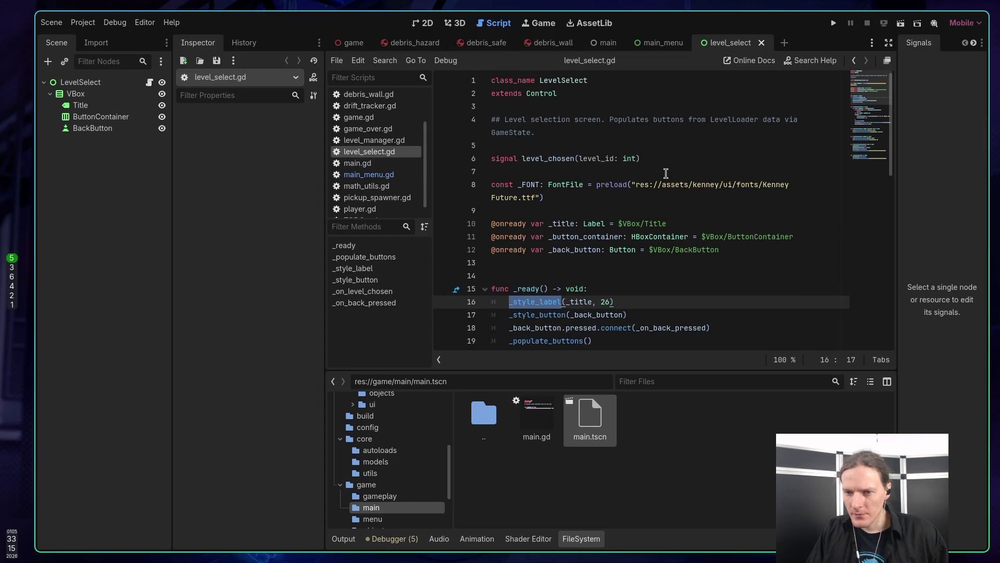
{"action": "scroll", "coordinate": [666, 173], "scroll_direction": "down", "scroll_amount": 2}
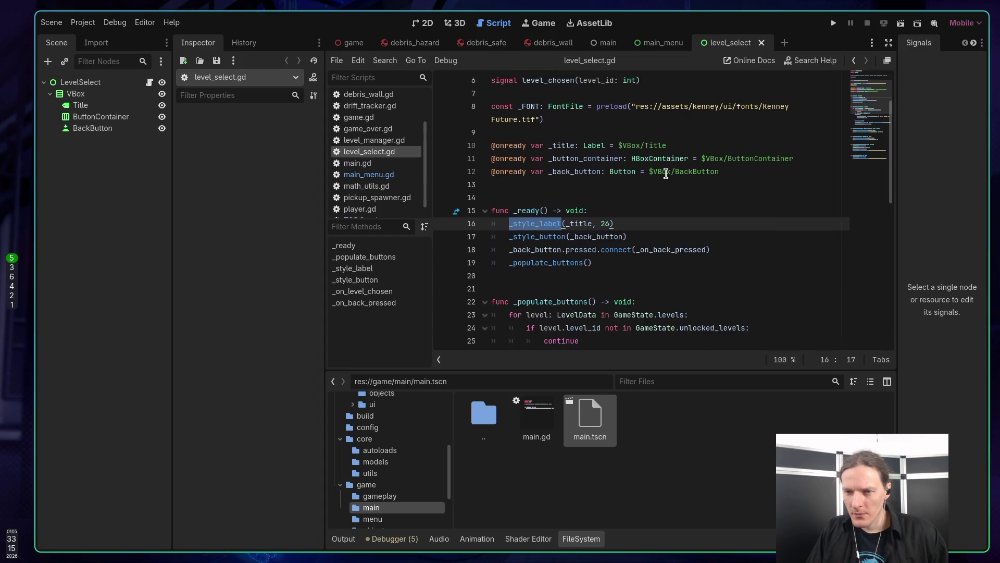
{"action": "scroll", "coordinate": [666, 172], "scroll_direction": "down", "scroll_amount": 1}
{"action": "scroll", "coordinate": [665, 173], "scroll_direction": "down", "scroll_amount": 1}
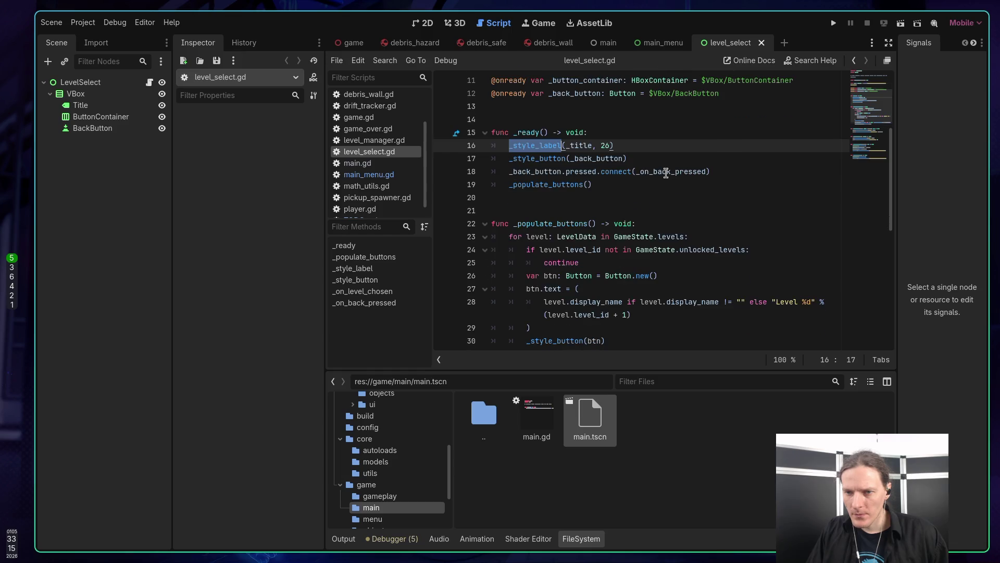
{"action": "scroll", "coordinate": [648, 157], "scroll_direction": "down", "scroll_amount": 2}
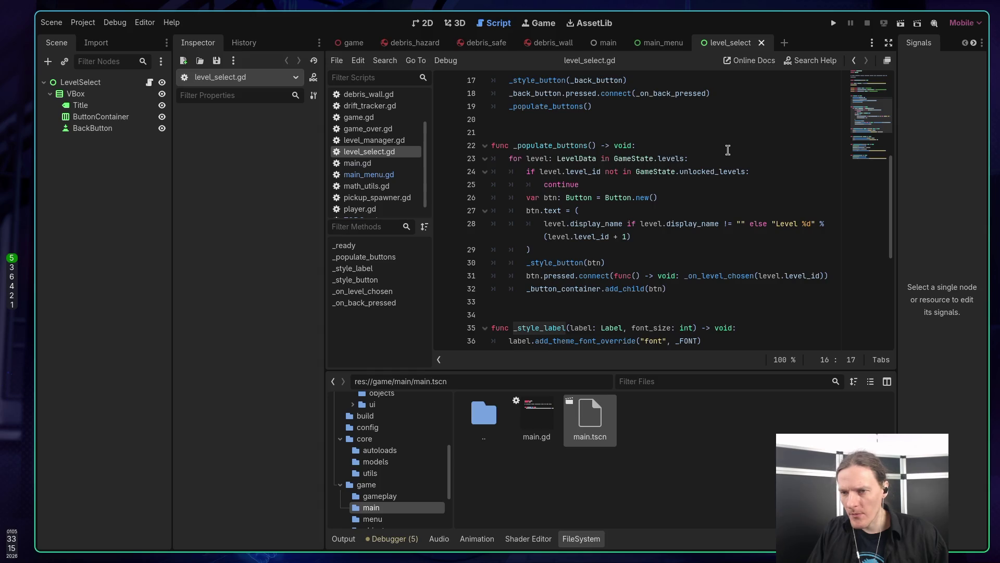
{"action": "left_click", "coordinate": [640, 159]}
{"action": "left_click", "coordinate": [680, 160]}
{"action": "left_click", "coordinate": [673, 162], "text": "ctrl"}
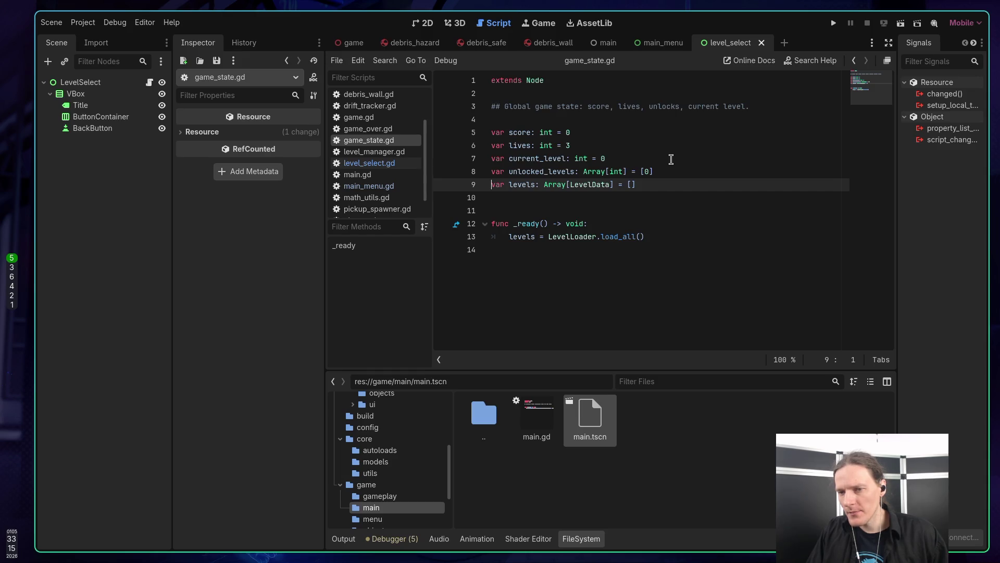
{"action": "left_click", "coordinate": [576, 236]}
{"action": "left_click", "coordinate": [622, 237], "text": "ctrl"}
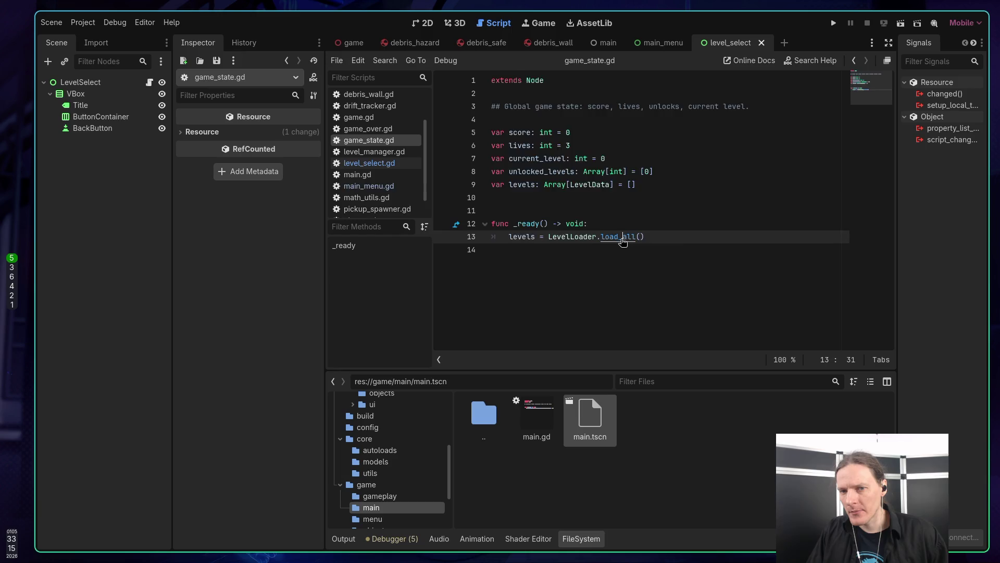
{"action": "left_click", "coordinate": [622, 238], "text": "ctrl"}
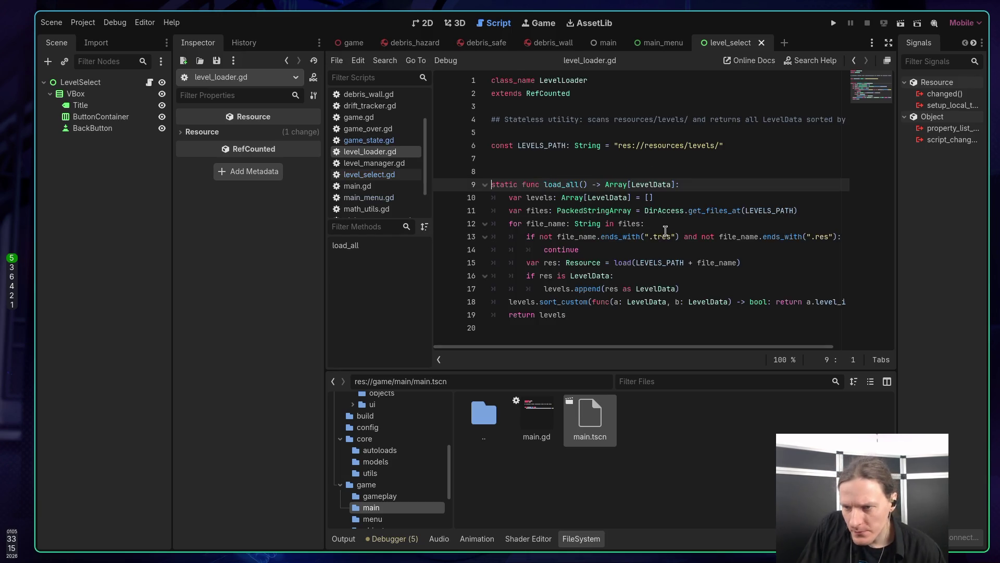
{"action": "mouse_move", "coordinate": [661, 211]}
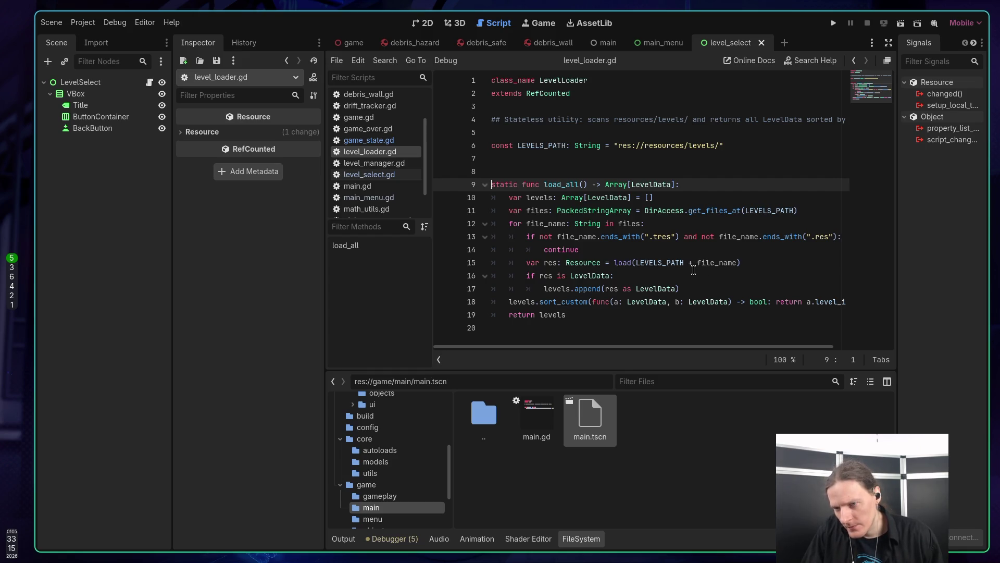
{"action": "double_click", "coordinate": [670, 262]}
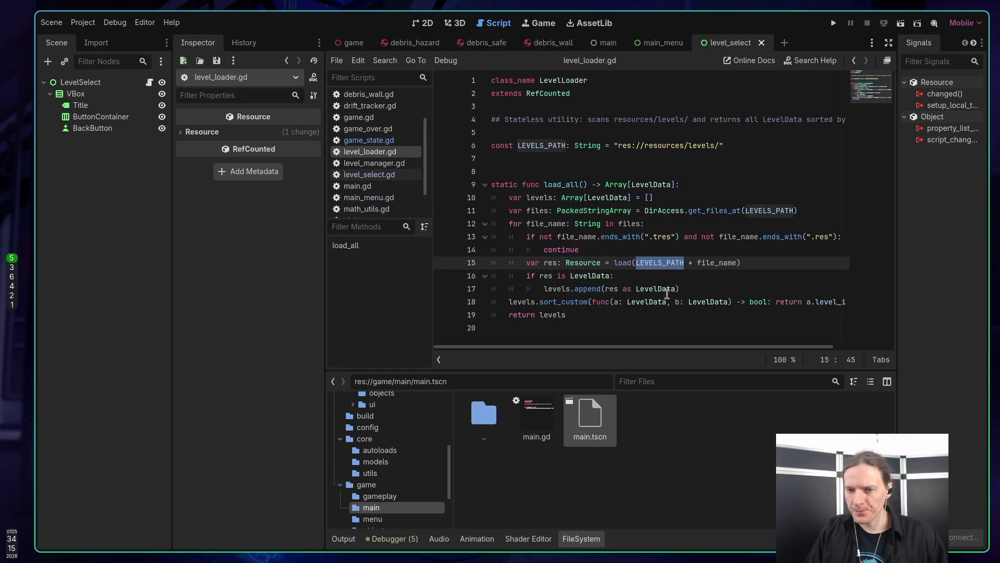
{"action": "key", "text": "alt+Left"}
{"action": "key", "text": "alt+Left"}
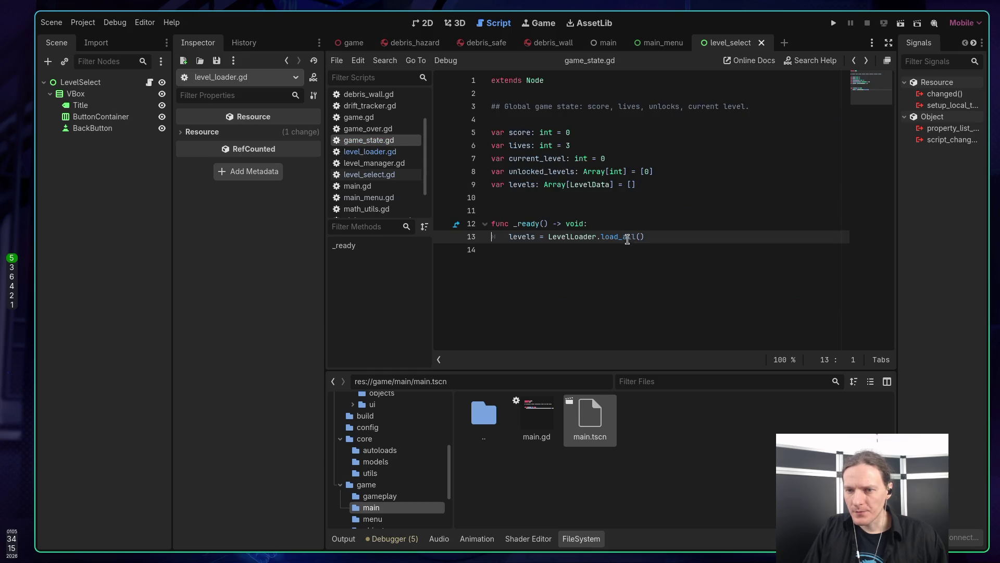
{"action": "key", "text": "alt+Left"}
{"action": "key", "text": "alt+Left"}
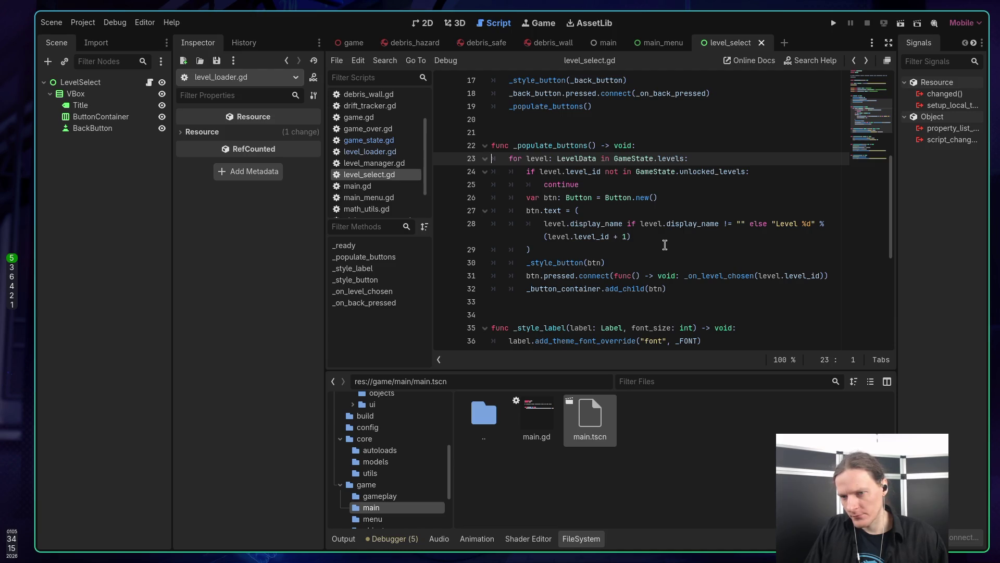
Jump from unlocked_levels on line 24 to its declaration in game_state.gd
{"action": "scroll", "coordinate": [664, 245], "scroll_direction": "down", "scroll_amount": 2}
{"action": "scroll", "coordinate": [666, 245], "scroll_direction": "up", "scroll_amount": 1}
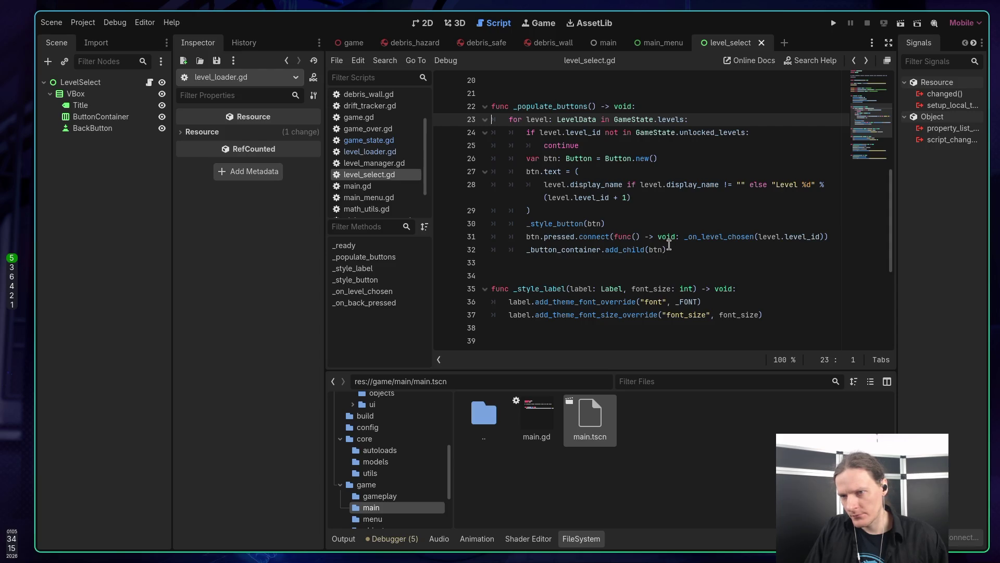
{"action": "scroll", "coordinate": [676, 241], "scroll_direction": "up", "scroll_amount": 1}
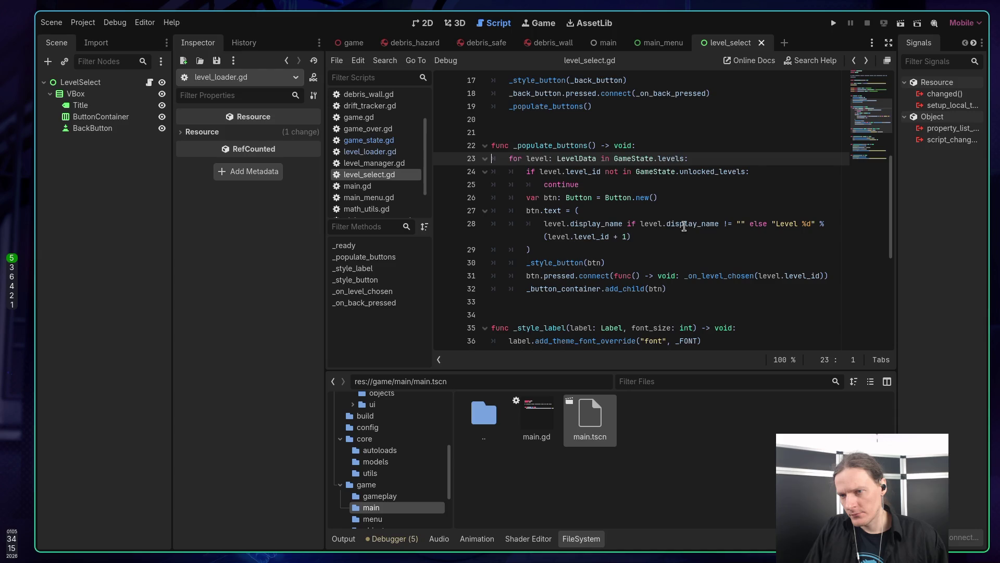
{"action": "left_click", "coordinate": [696, 172]}
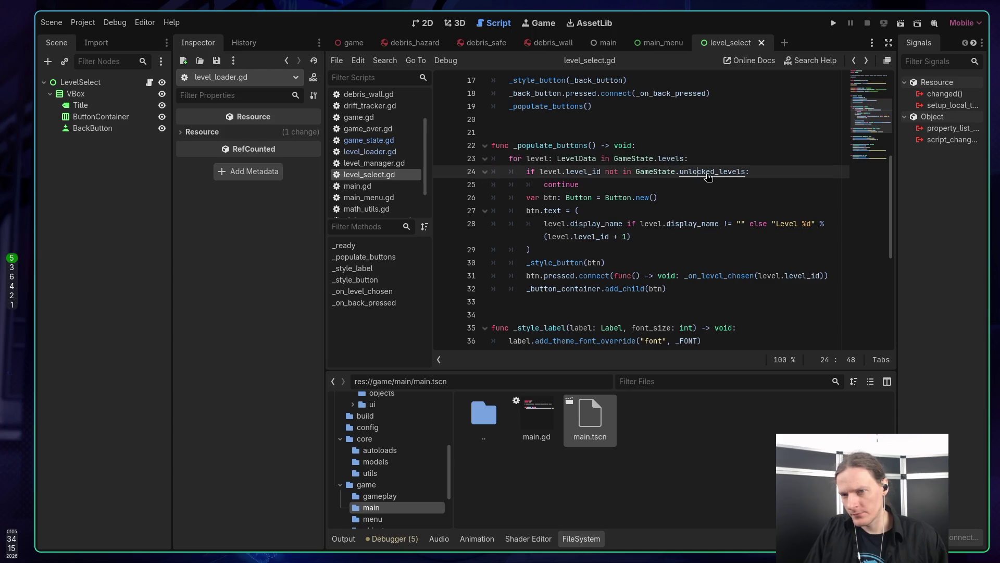
{"action": "left_click", "coordinate": [708, 175], "text": "ctrl"}
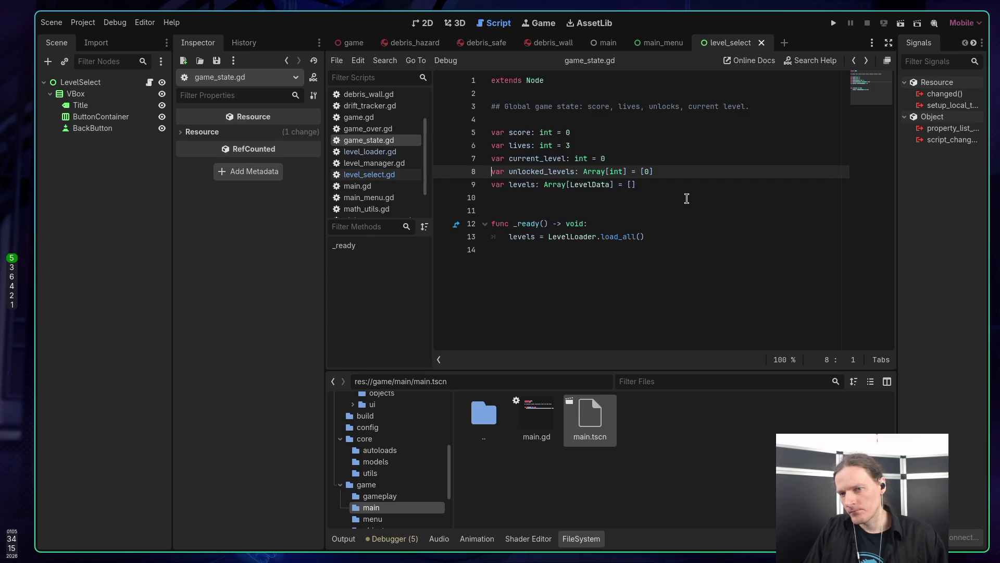
Compare level_select.gd, game_state.gd and level_loader.gd, ending in game_state.gd
{"action": "left_click", "coordinate": [385, 174]}
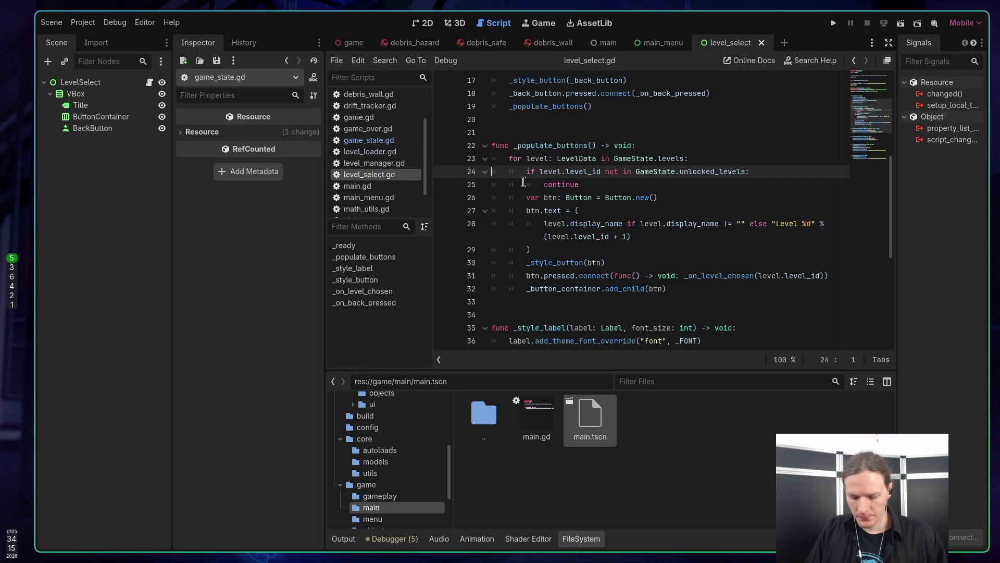
{"action": "scroll", "coordinate": [381, 172], "scroll_direction": "up", "scroll_amount": 2}
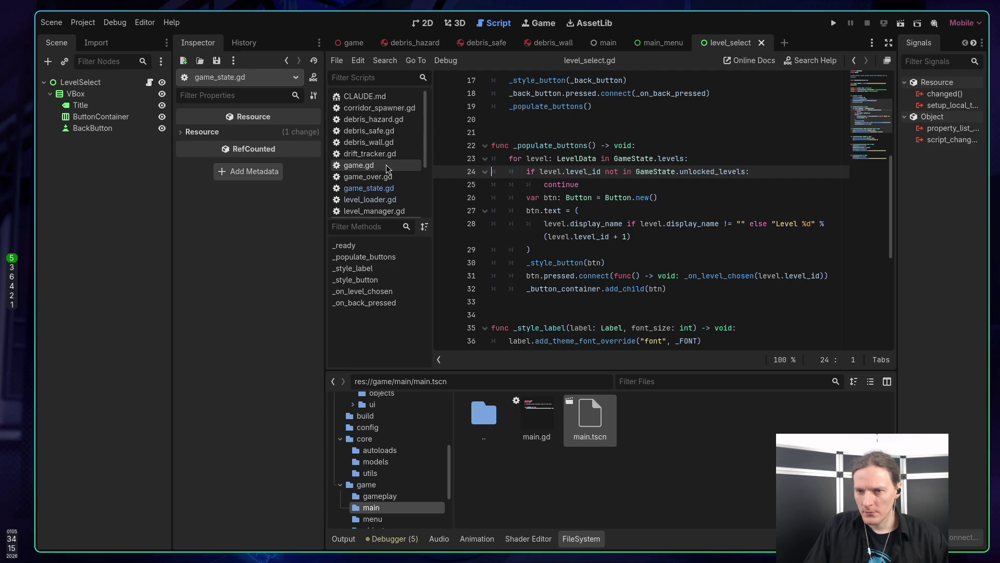
{"action": "left_click", "coordinate": [381, 188]}
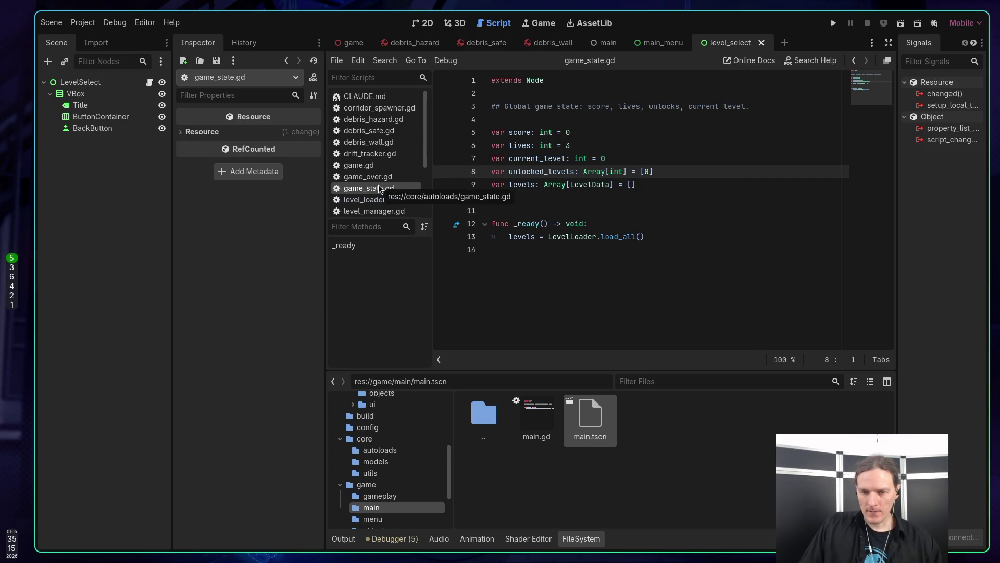
{"action": "left_click", "coordinate": [378, 200]}
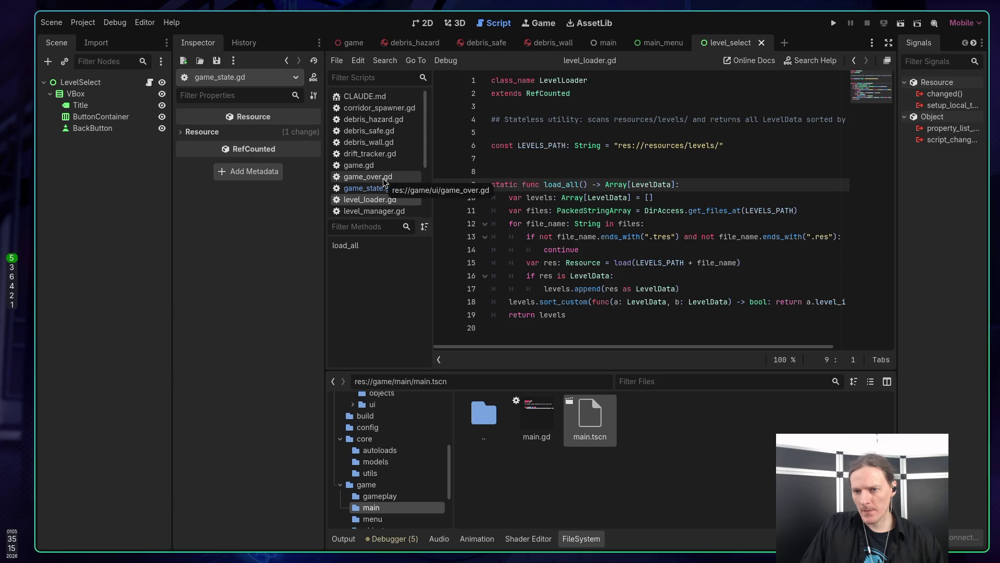
{"action": "left_click", "coordinate": [385, 188]}
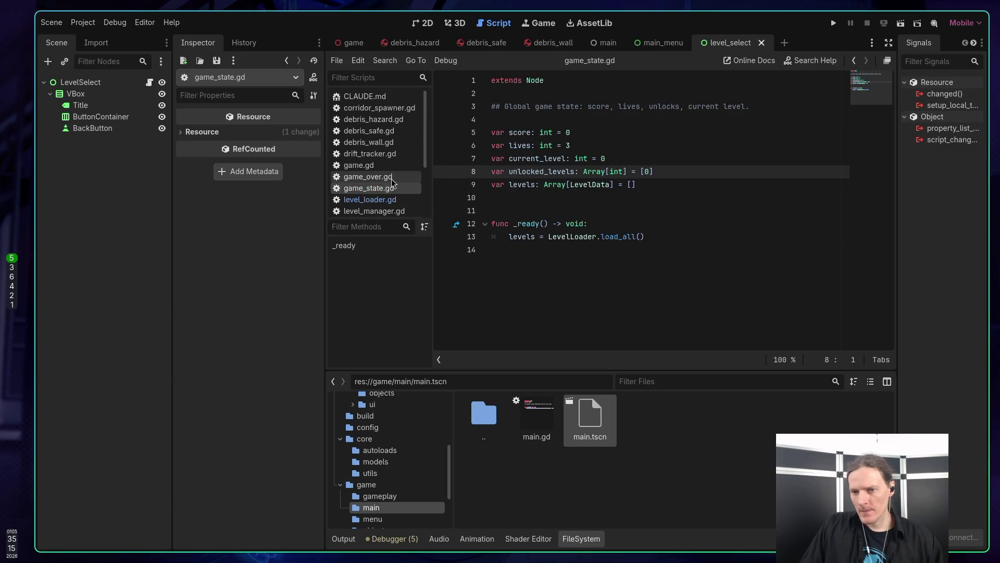
{"action": "scroll", "coordinate": [392, 181], "scroll_direction": "down", "scroll_amount": 3}
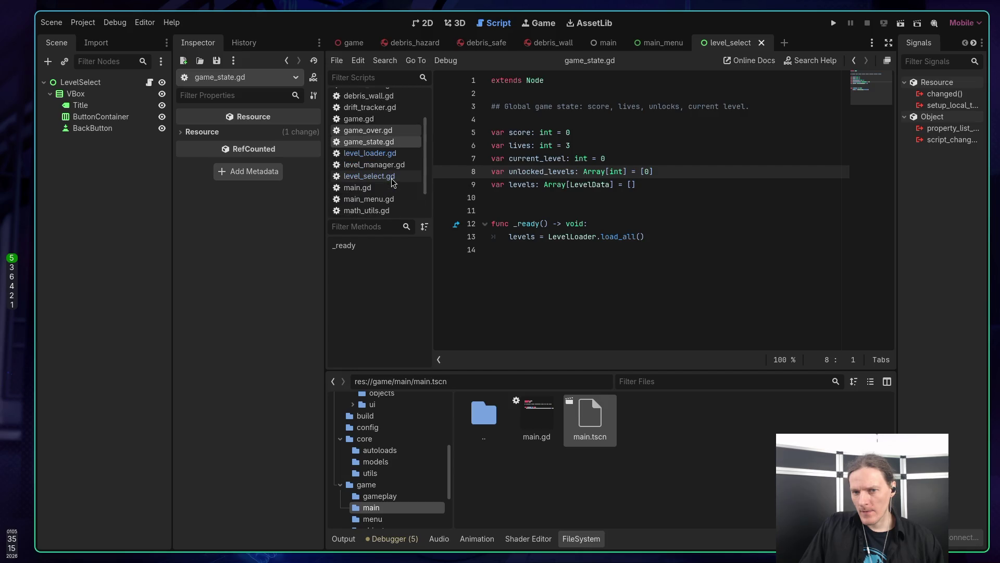
View the TODO.md notes, then switch back to the level_select.gd script
{"action": "left_click", "coordinate": [394, 209]}
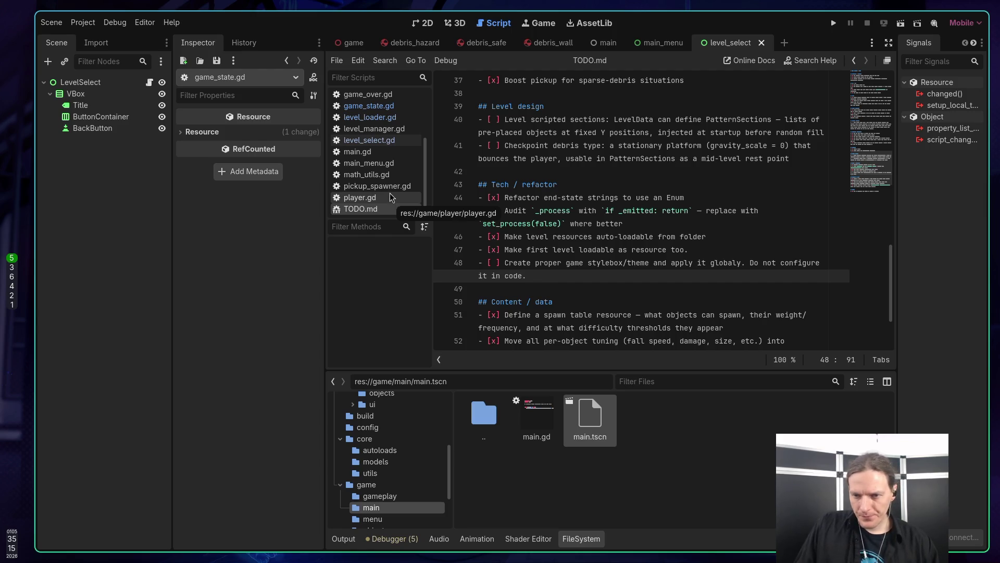
{"action": "left_click", "coordinate": [361, 142]}
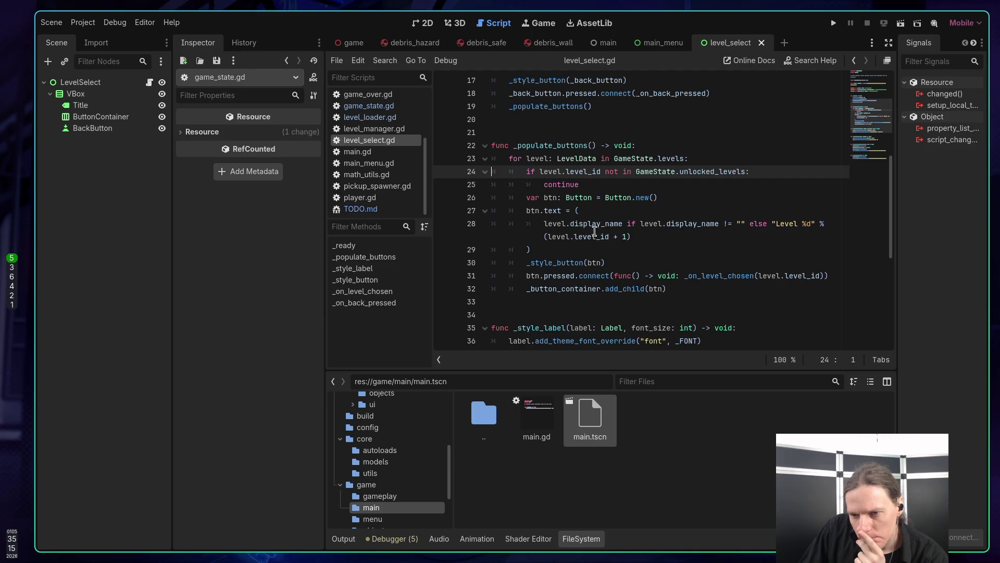
Jump to the _on_level_chosen definition and check what GameState refers to
{"action": "double_click", "coordinate": [722, 279]}
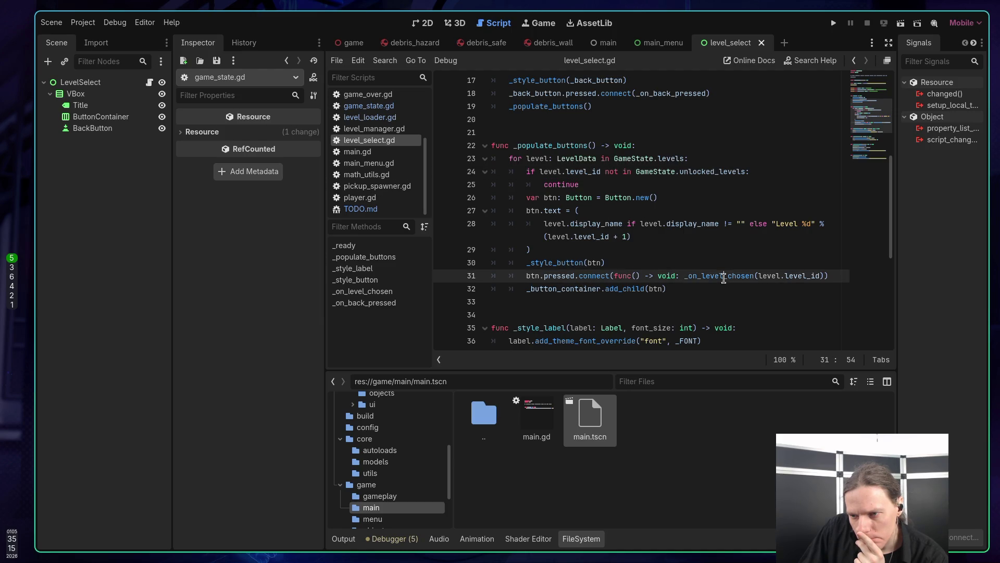
{"action": "left_click", "coordinate": [721, 285]}
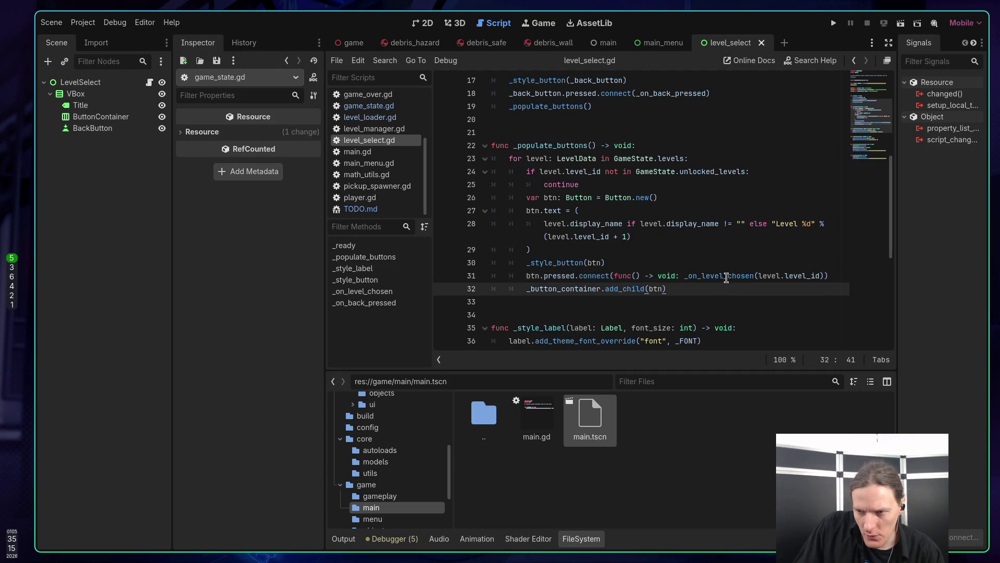
{"action": "left_click", "coordinate": [723, 281], "text": "ctrl"}
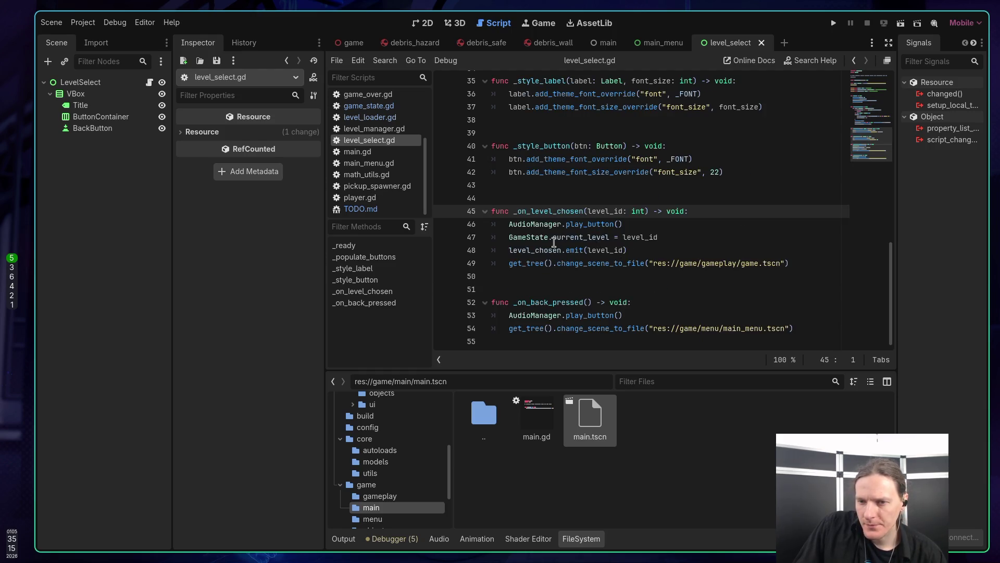
{"action": "left_click", "coordinate": [528, 237]}
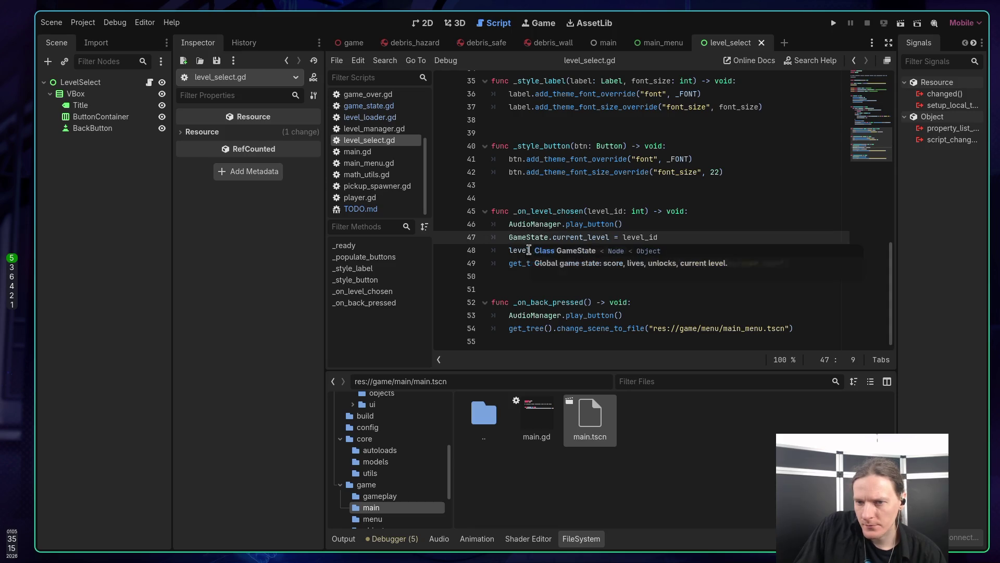
{"action": "left_click", "coordinate": [657, 252]}
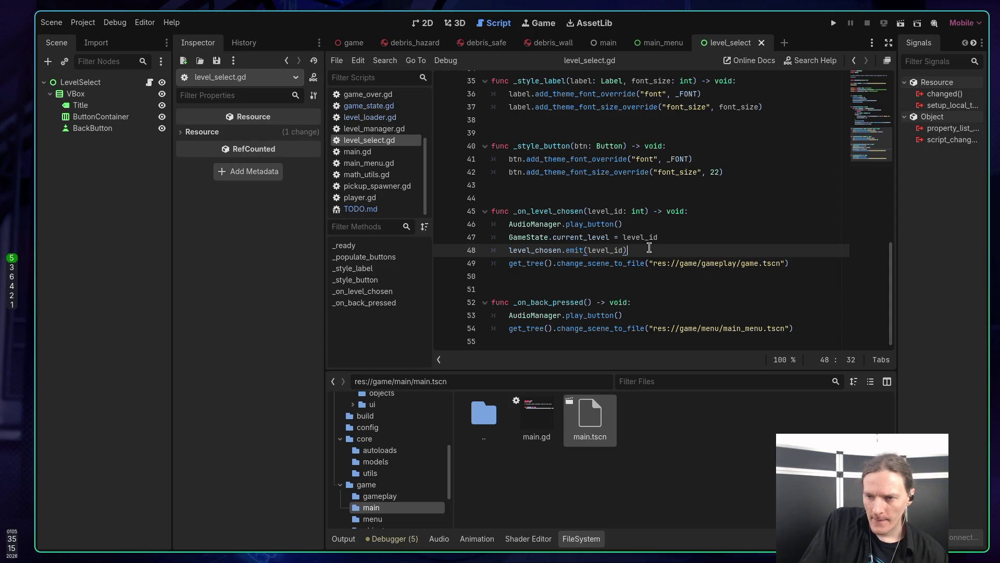
Inspect the level_chosen signal and level_id uses, then open game.tscn from line 49
{"action": "left_click", "coordinate": [705, 265]}
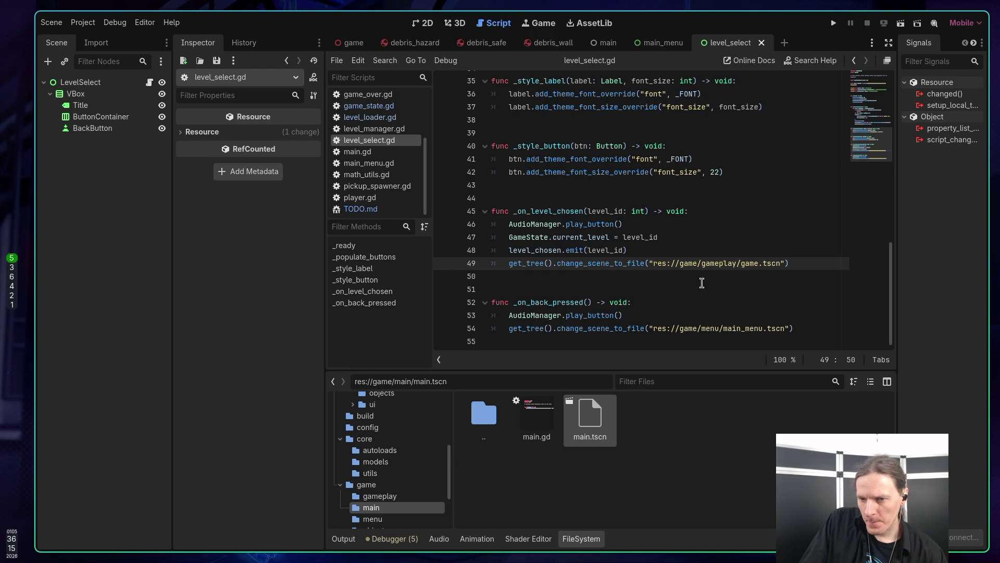
{"action": "double_click", "coordinate": [537, 249]}
{"action": "double_click", "coordinate": [615, 249]}
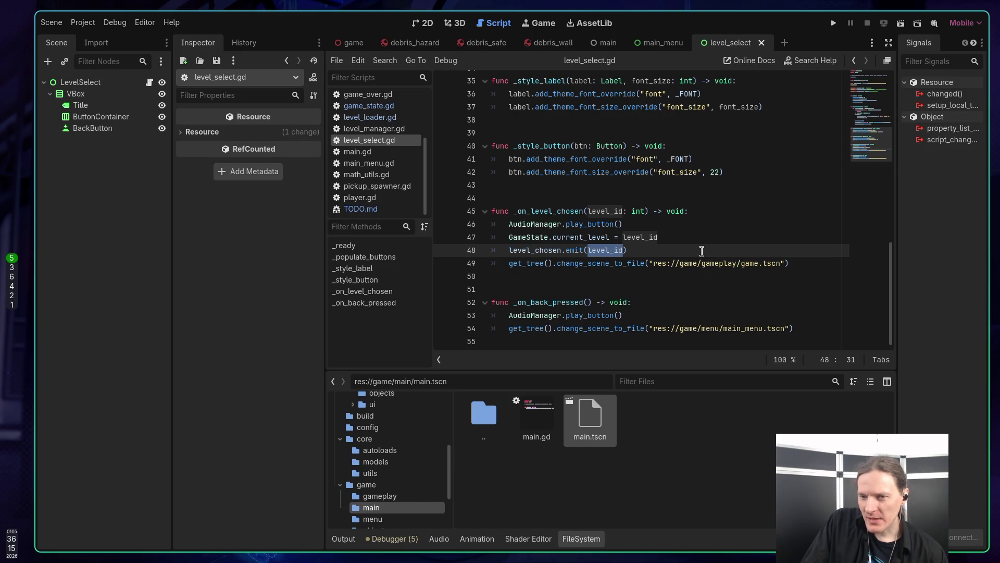
{"action": "scroll", "coordinate": [706, 253], "scroll_direction": "up", "scroll_amount": 5}
{"action": "scroll", "coordinate": [710, 254], "scroll_direction": "up", "scroll_amount": 7}
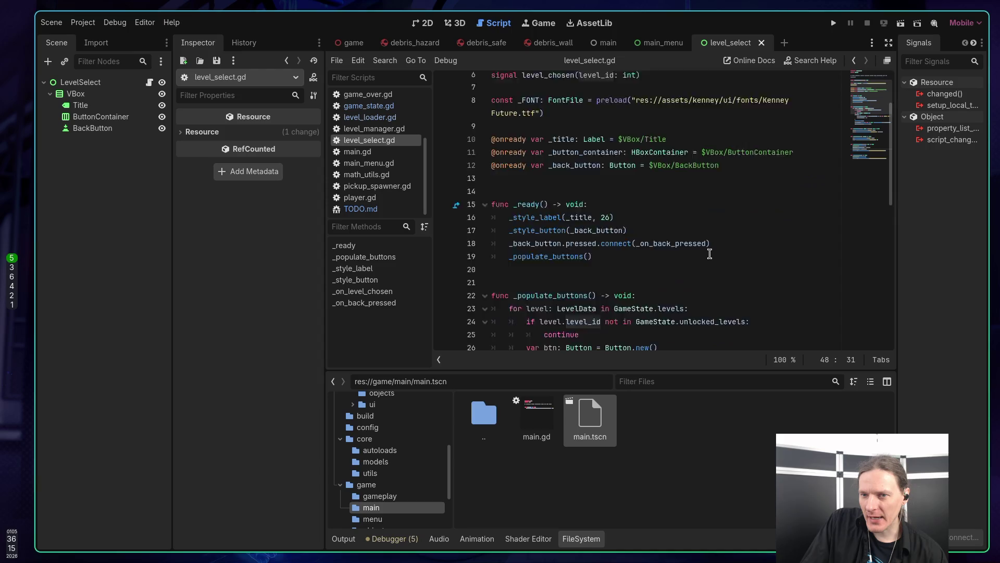
{"action": "scroll", "coordinate": [709, 253], "scroll_direction": "down", "scroll_amount": 7}
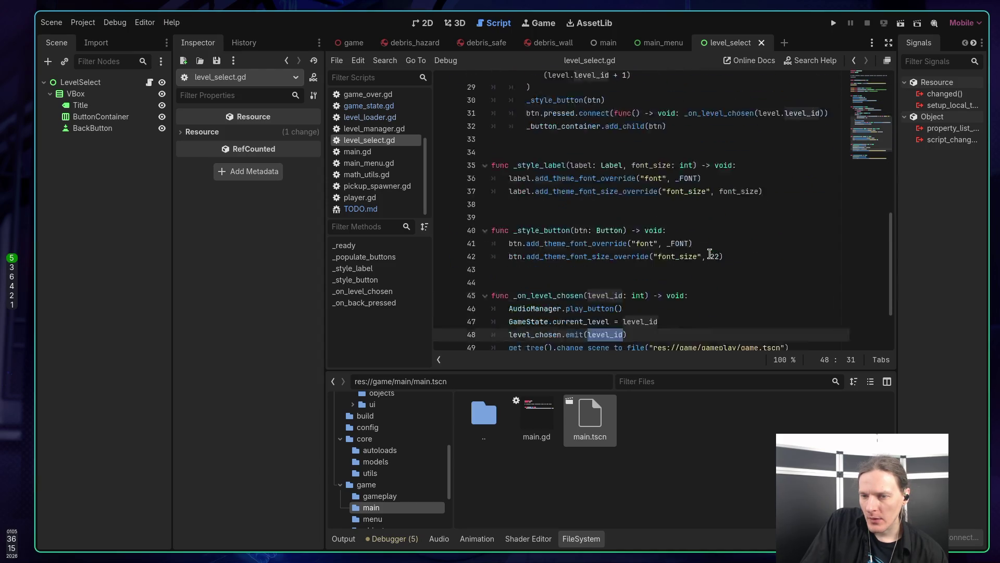
{"action": "left_click", "coordinate": [719, 264]}
{"action": "left_click", "coordinate": [719, 264], "text": "ctrl"}
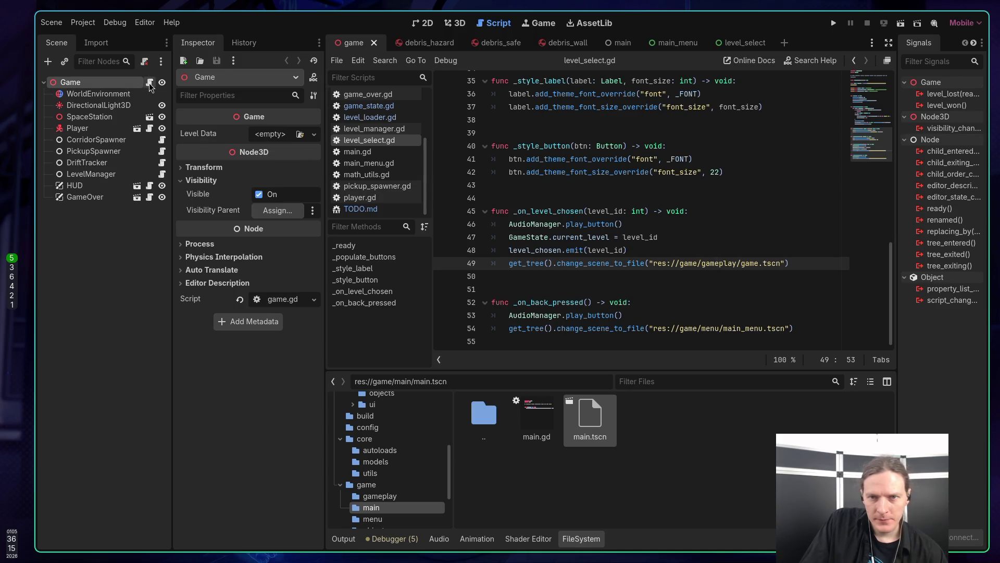
Open game.gd from the Game node and jump to the _load_level_data definition called on line 29
{"action": "left_click", "coordinate": [149, 82]}
{"action": "scroll", "coordinate": [578, 191], "scroll_direction": "up", "scroll_amount": 20}
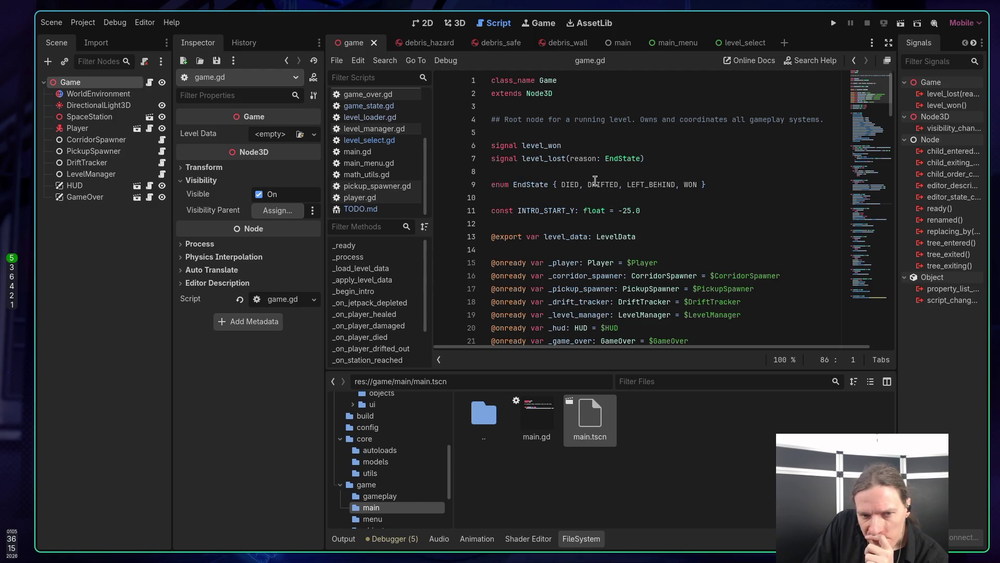
{"action": "scroll", "coordinate": [531, 177], "scroll_direction": "down", "scroll_amount": 4}
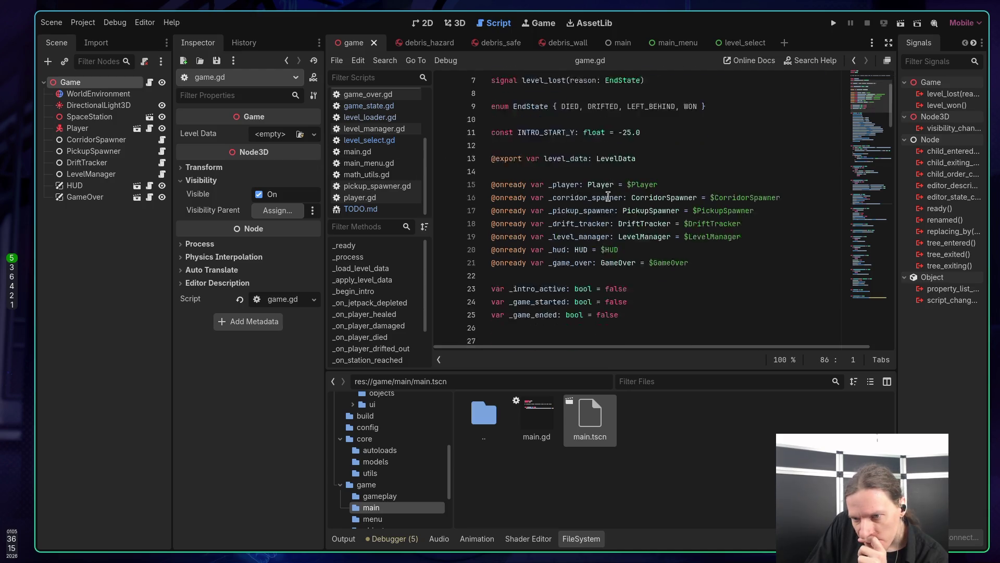
{"action": "scroll", "coordinate": [607, 190], "scroll_direction": "down", "scroll_amount": 1}
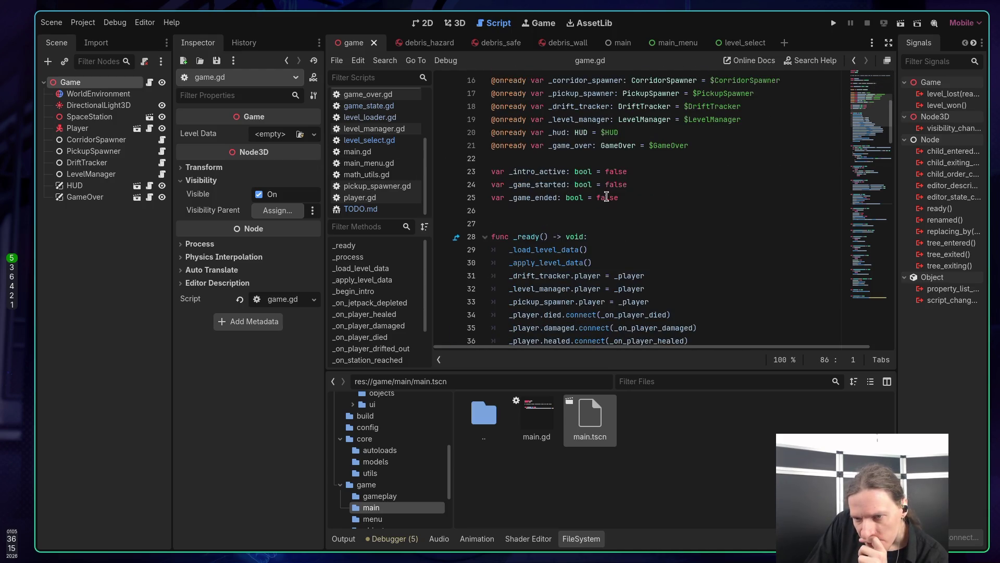
{"action": "double_click", "coordinate": [557, 251]}
{"action": "scroll", "coordinate": [670, 233], "scroll_direction": "down", "scroll_amount": 8}
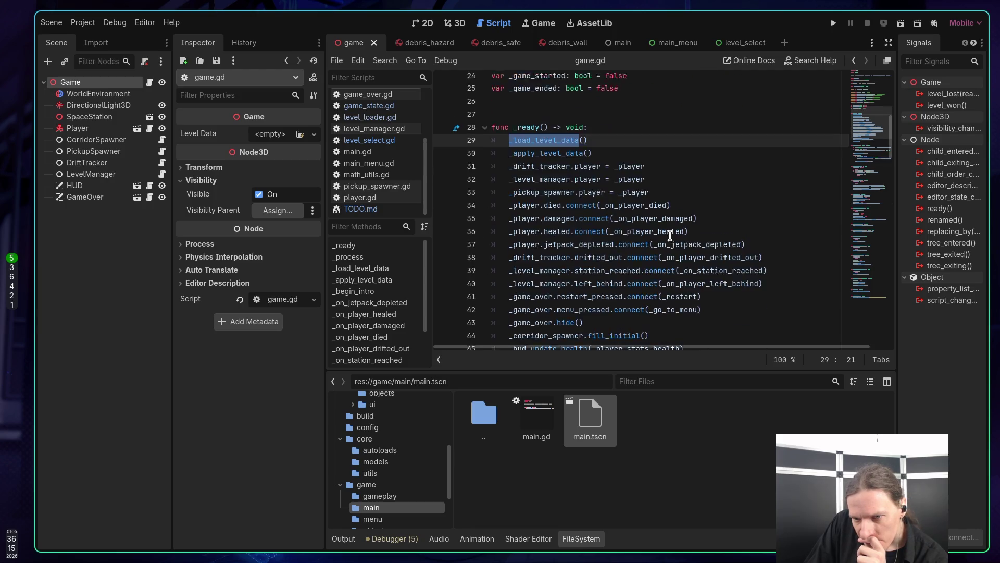
{"action": "scroll", "coordinate": [670, 234], "scroll_direction": "up", "scroll_amount": 6}
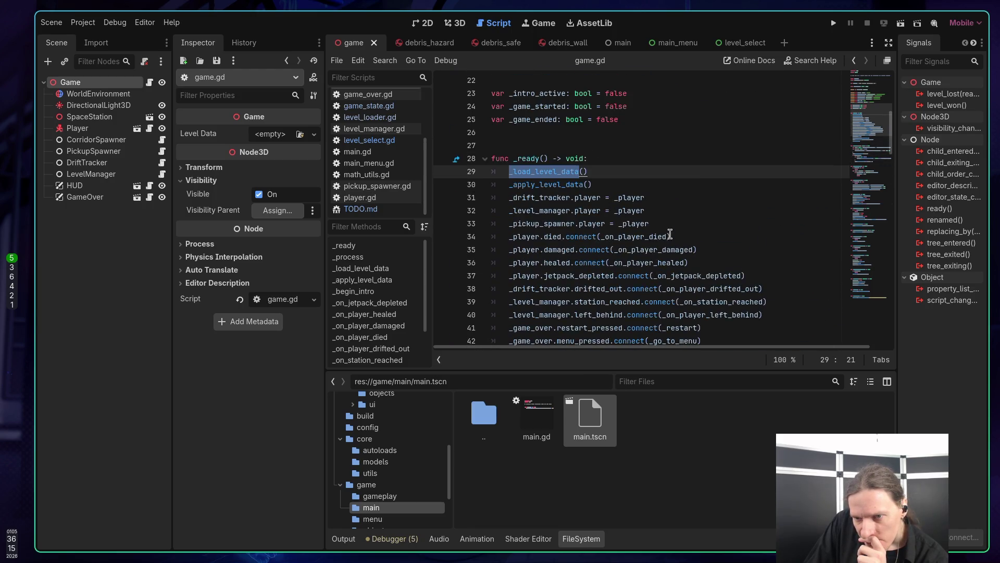
{"action": "left_click", "coordinate": [559, 172], "text": "ctrl"}
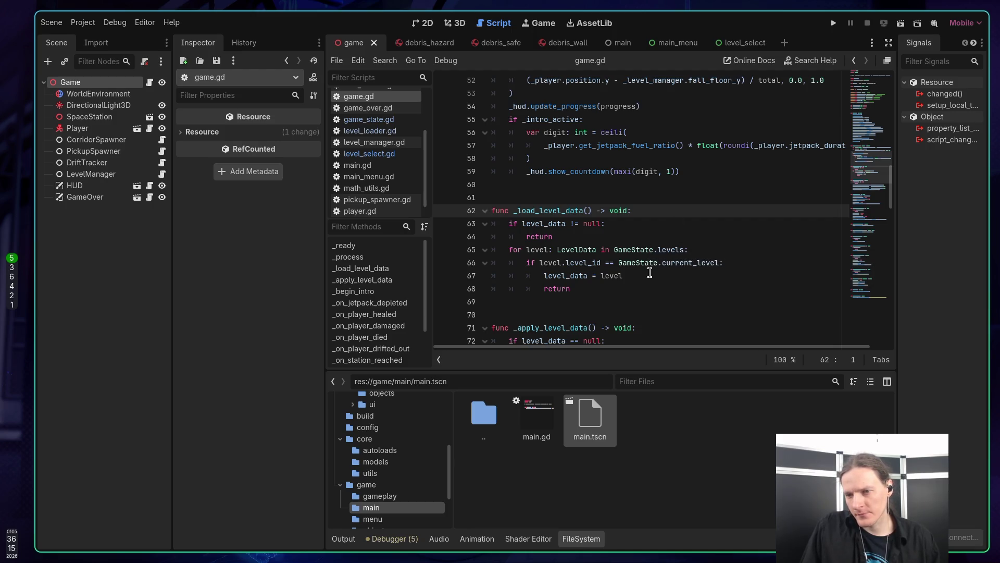
Add a debug print of 'LEVELEELEE' and level inside the current_level check
{"action": "left_click", "coordinate": [744, 264]}
{"action": "key", "text": "Return"}
{"action": "type", "text": "rints('"}
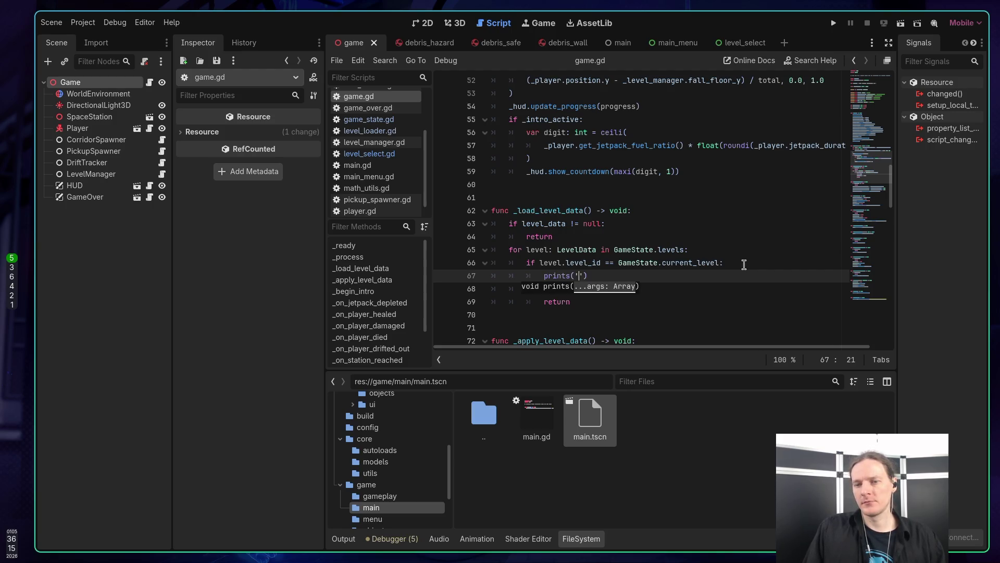
{"action": "type", "text": "LEVELEELEE\""}
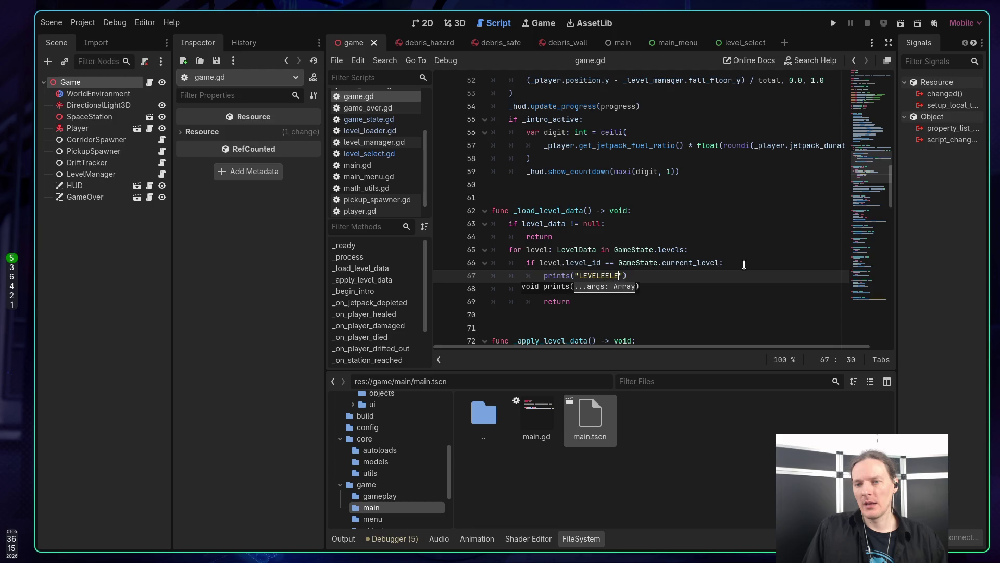
{"action": "key", "text": "BackSpace"}
{"action": "key", "text": "BackSpace"}
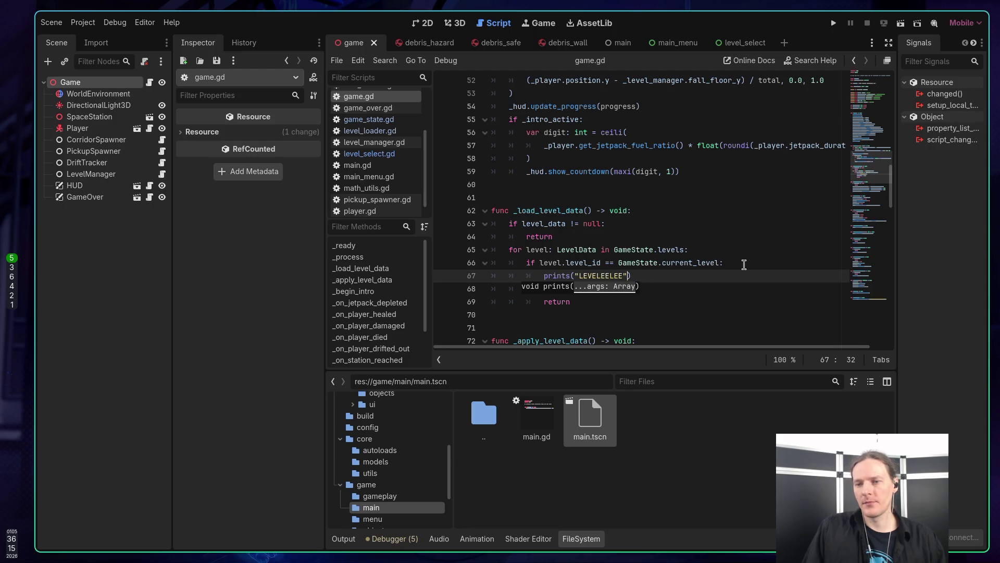
{"action": "key", "text": "BackSpace"}
{"action": "type", "text": ", level"}
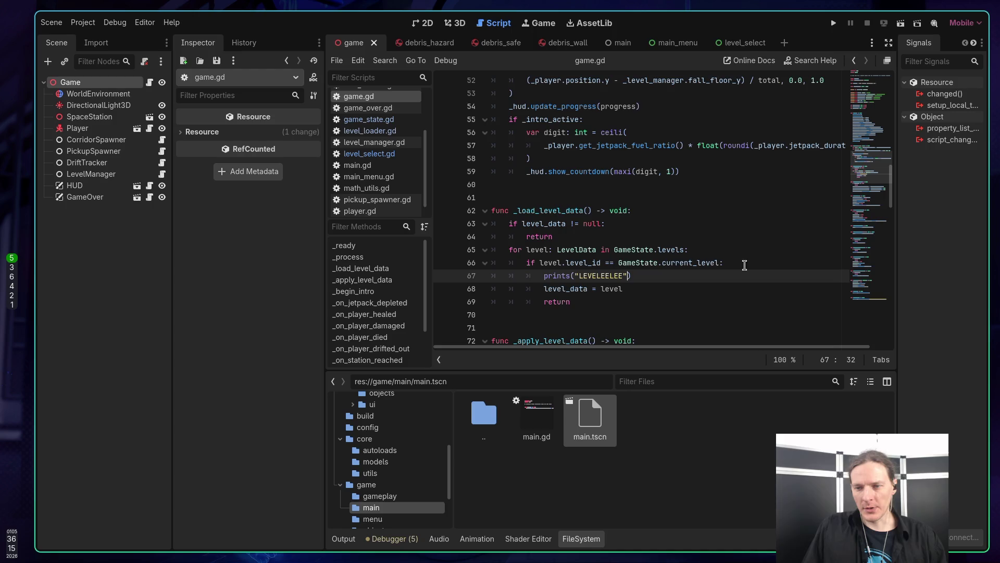
Run the project into the Test Level, then stop it and delete the debug print
{"action": "key", "text": "F5"}
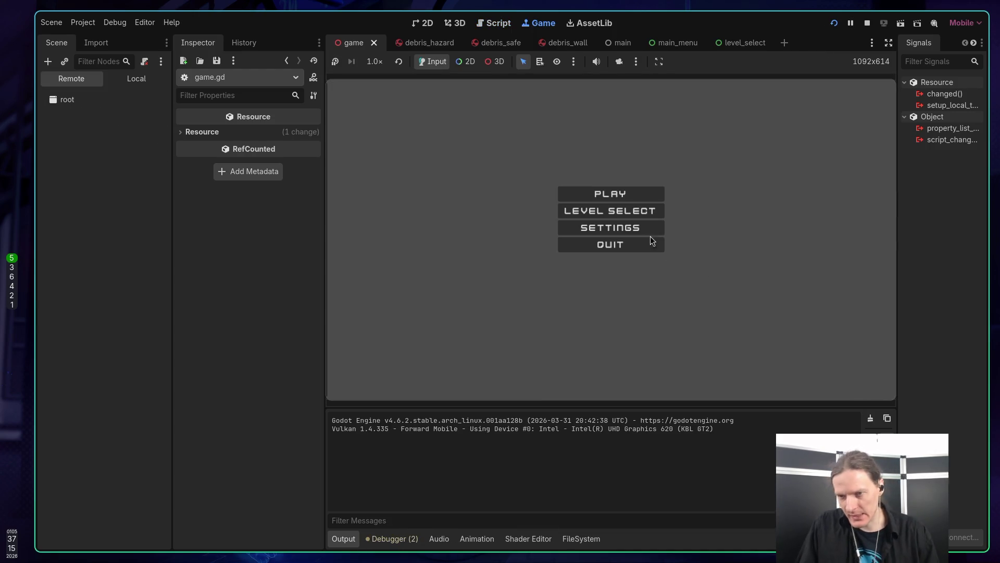
{"action": "left_click", "coordinate": [625, 212]}
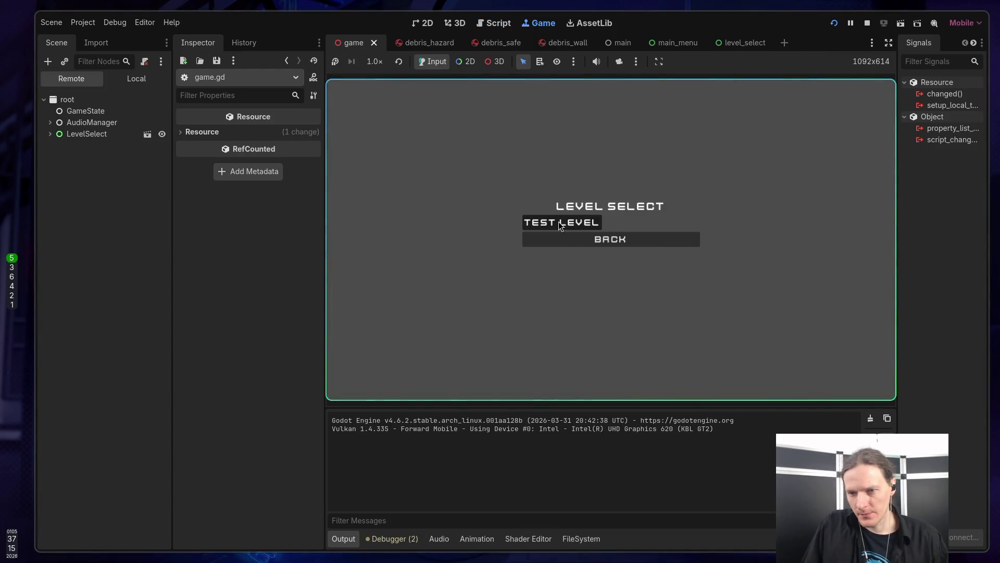
{"action": "left_click", "coordinate": [559, 223]}
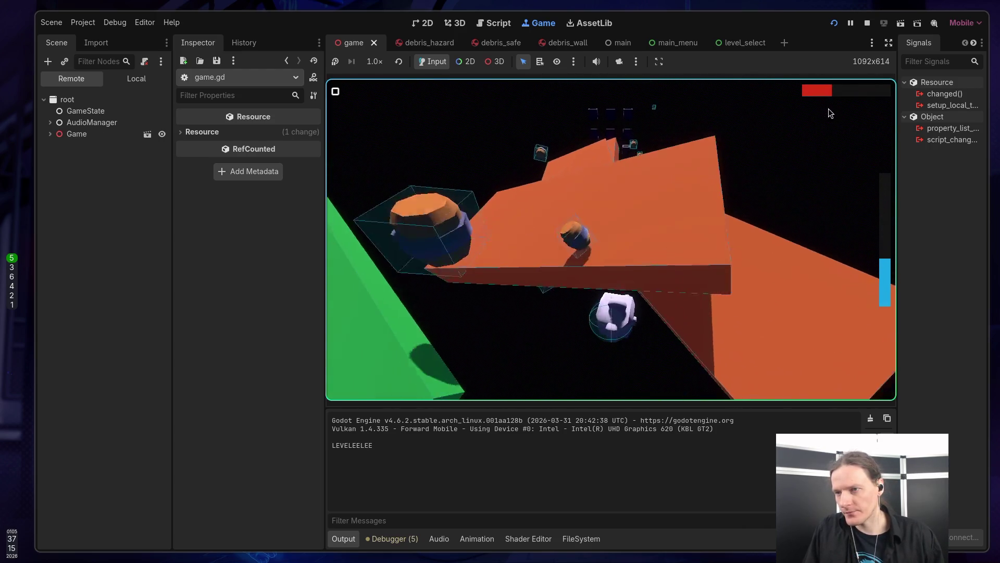
{"action": "left_click", "coordinate": [867, 24]}
{"action": "left_click", "coordinate": [647, 273]}
{"action": "key", "text": "BackSpace"}
{"action": "key", "text": "BackSpace"}
{"action": "key", "text": "BackSpace"}
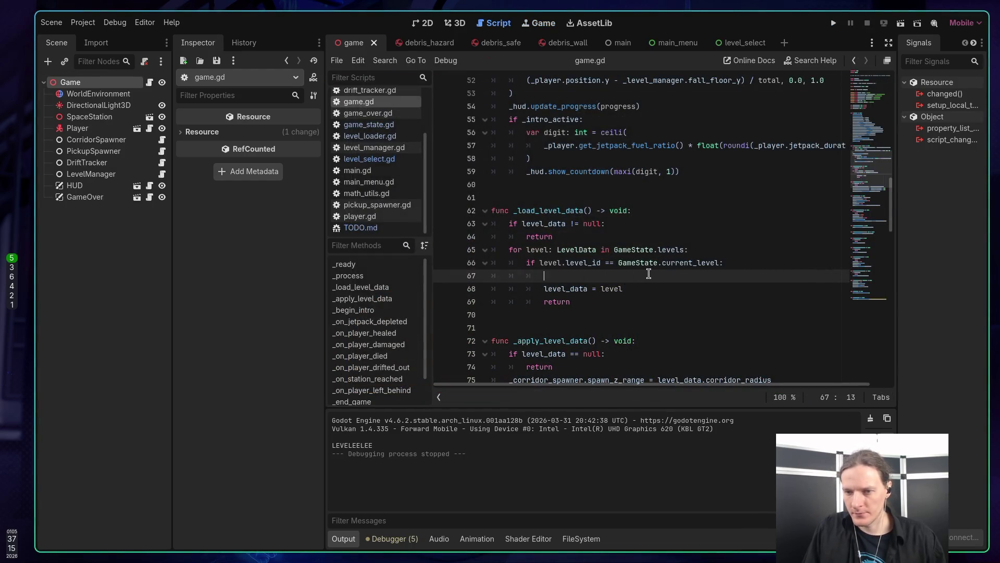
Delete the empty line 67 in _load_level_data and save game.gd
{"action": "key", "text": "Delete"}
{"action": "key", "text": "End"}
{"action": "key", "text": "ctrl+s"}
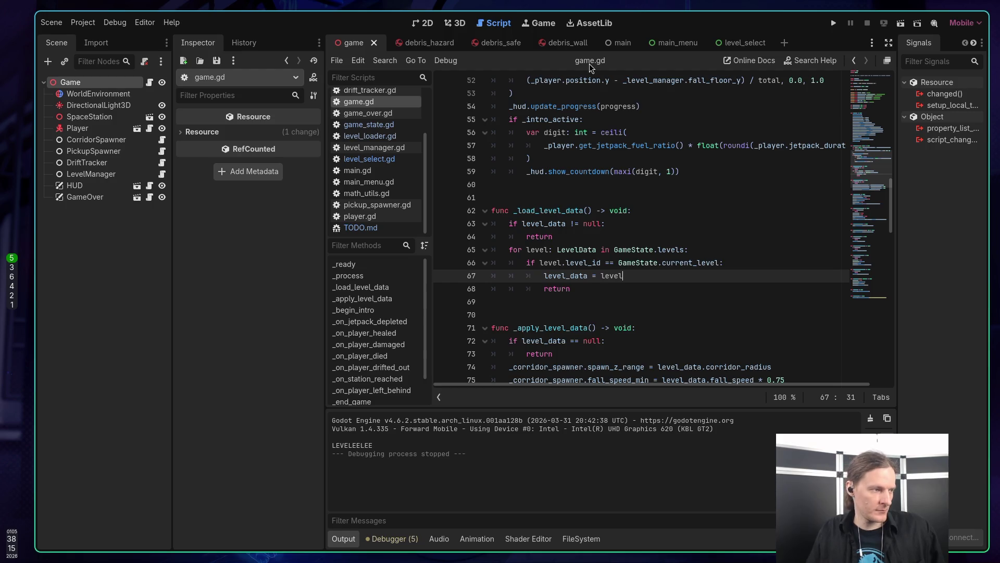
Review the level_data and start_jetpack code, then launch the game again
{"action": "mouse_move", "coordinate": [603, 136]}
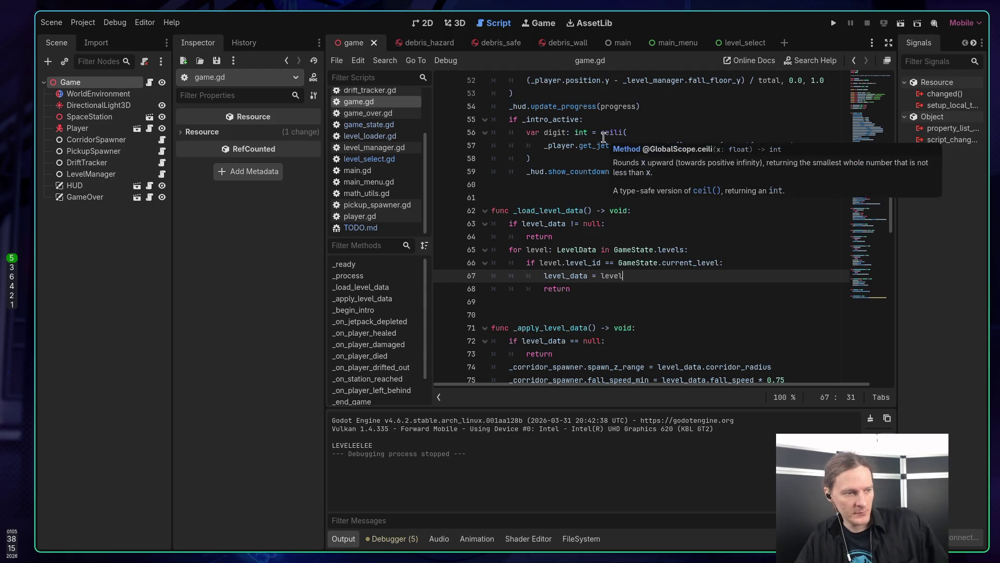
{"action": "left_click", "coordinate": [598, 250]}
{"action": "left_click", "coordinate": [629, 275]}
{"action": "left_click", "coordinate": [616, 290]}
{"action": "scroll", "coordinate": [616, 299], "scroll_direction": "down", "scroll_amount": 7}
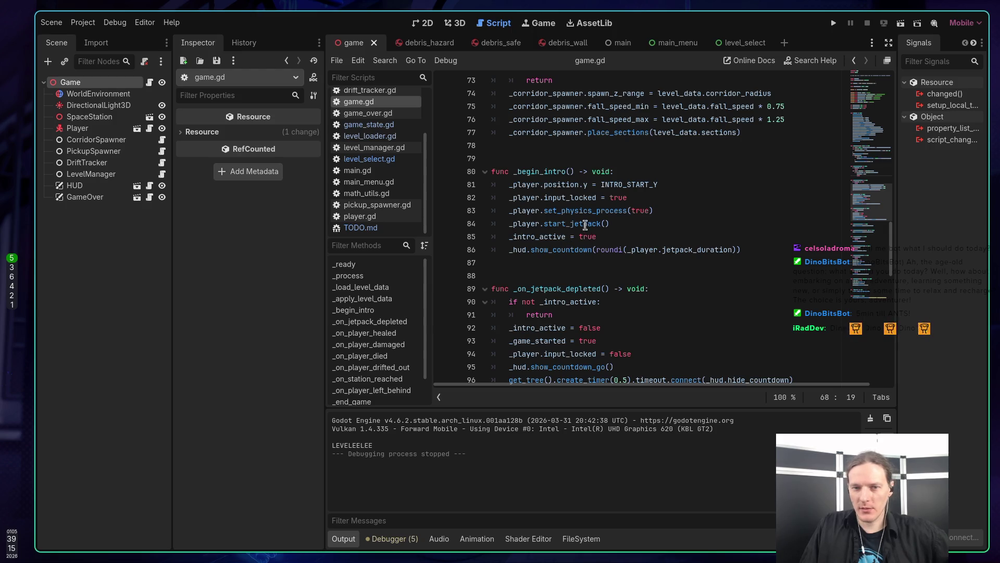
{"action": "mouse_move", "coordinate": [586, 222]}
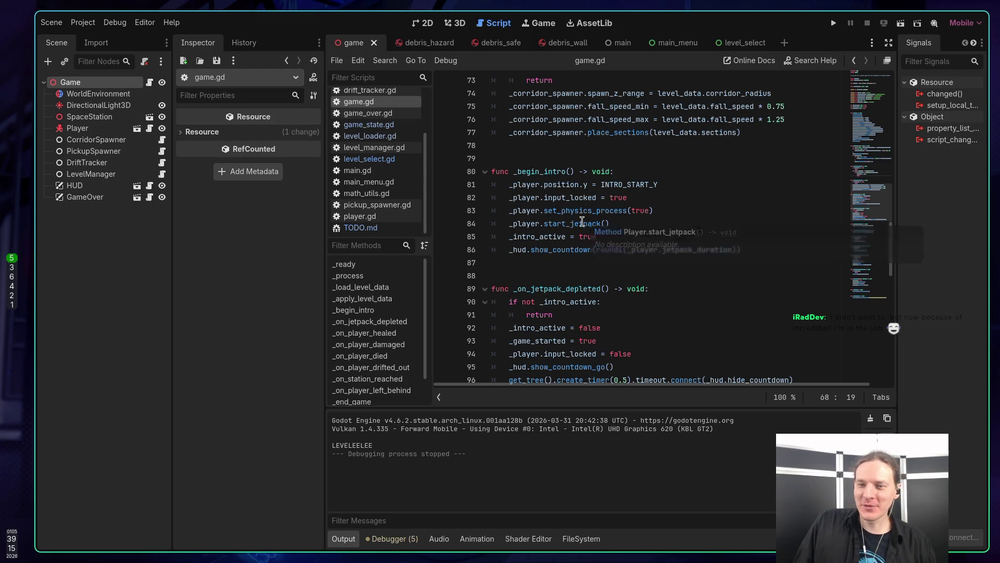
{"action": "left_click", "coordinate": [666, 218]}
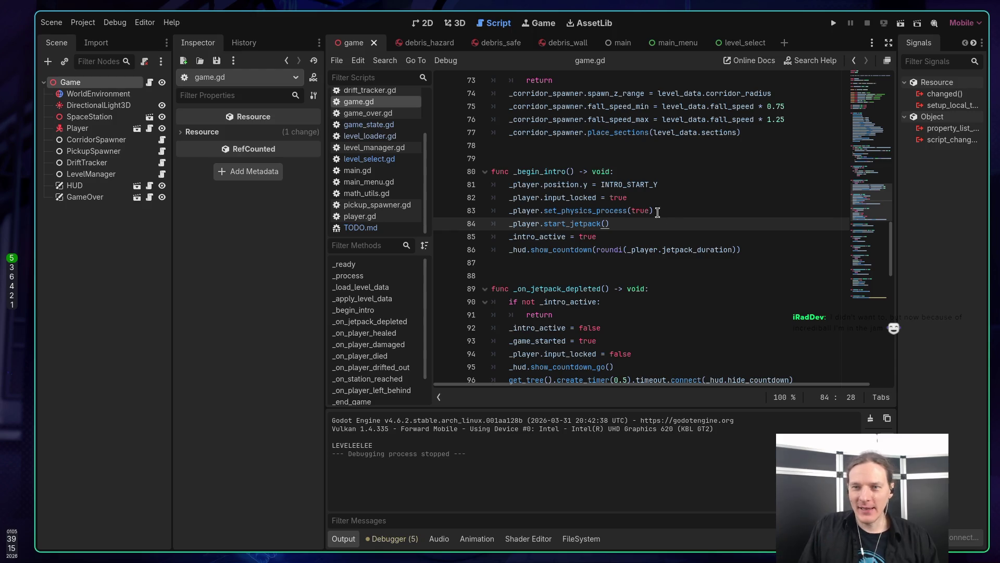
{"action": "left_click", "coordinate": [650, 185]}
{"action": "key", "text": "F6"}
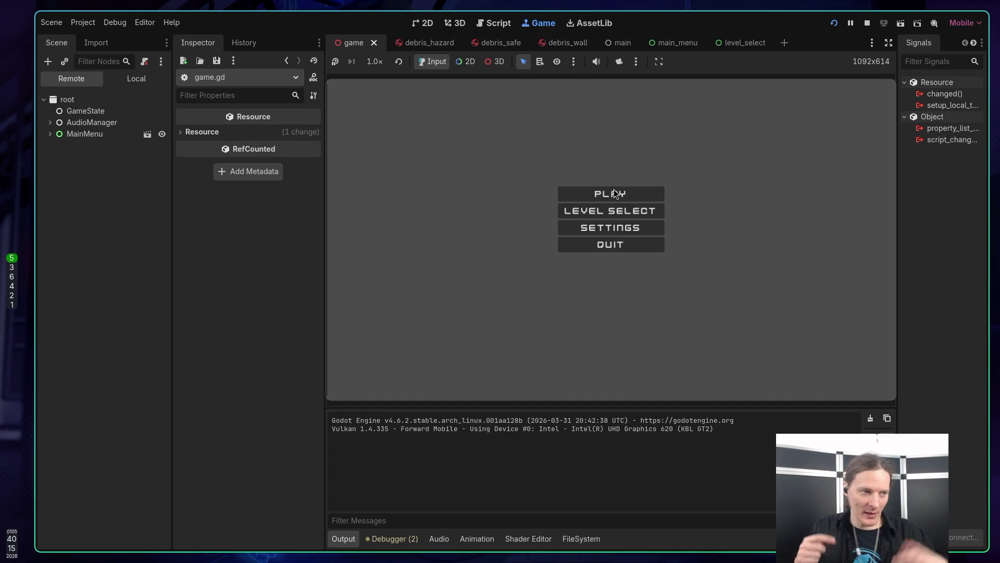
Start a round with PLAY, play until the game-over screen, then stop the game
{"action": "left_click", "coordinate": [614, 190]}
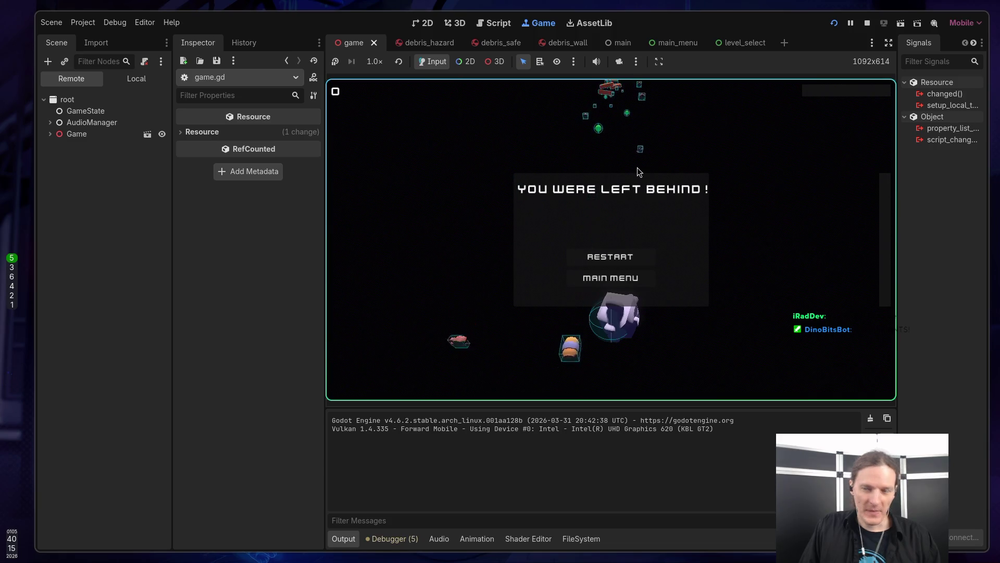
{"action": "left_click", "coordinate": [867, 23]}
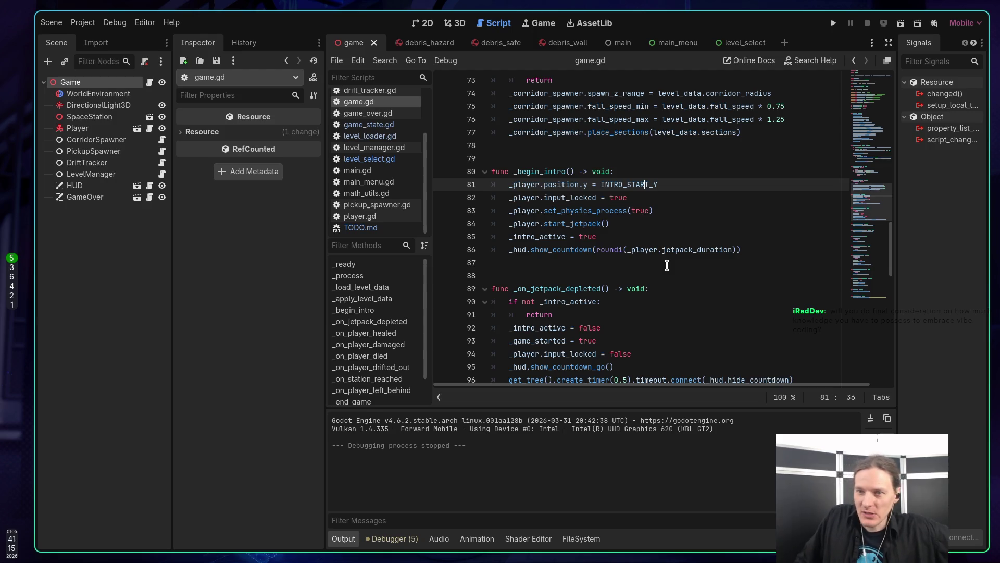
Undo the accidental deletion on line 75 of game.gd and save the script
{"action": "scroll", "coordinate": [707, 297], "scroll_direction": "up", "scroll_amount": 7}
{"action": "scroll", "coordinate": [707, 297], "scroll_direction": "down", "scroll_amount": 4}
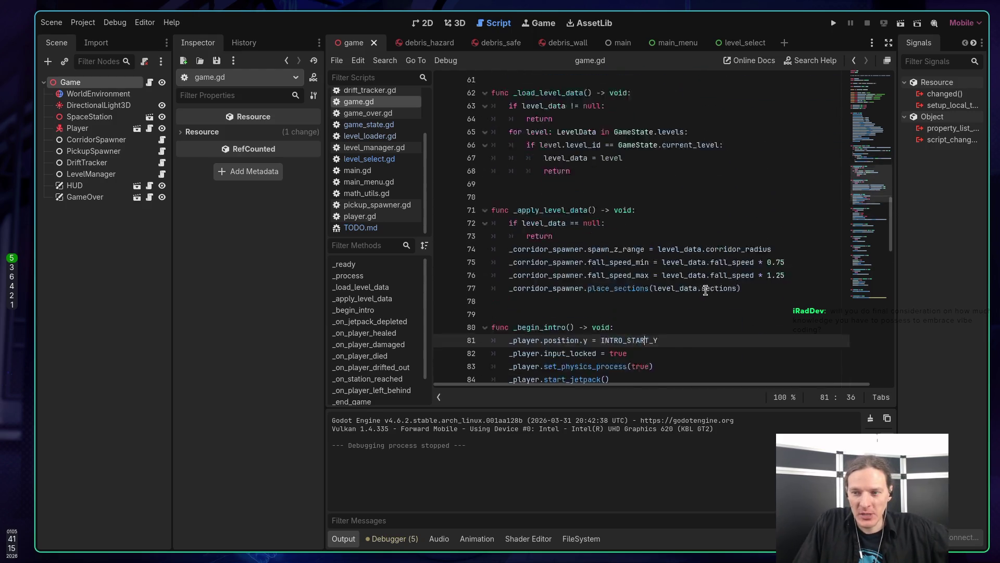
{"action": "left_click_drag", "start_coordinate": [786, 237], "coordinate": [768, 225]}
{"action": "left_click", "coordinate": [768, 225]}
{"action": "key", "text": "BackSpace"}
{"action": "left_click", "coordinate": [792, 223]}
{"action": "key", "text": "ctrl+z"}
{"action": "left_click", "coordinate": [796, 237]}
{"action": "key", "text": "ctrl+s"}
Review the _ready function body, highlighting lines 30 to 33
{"action": "scroll", "coordinate": [761, 260], "scroll_direction": "up", "scroll_amount": 9}
{"action": "scroll", "coordinate": [760, 261], "scroll_direction": "up", "scroll_amount": 12}
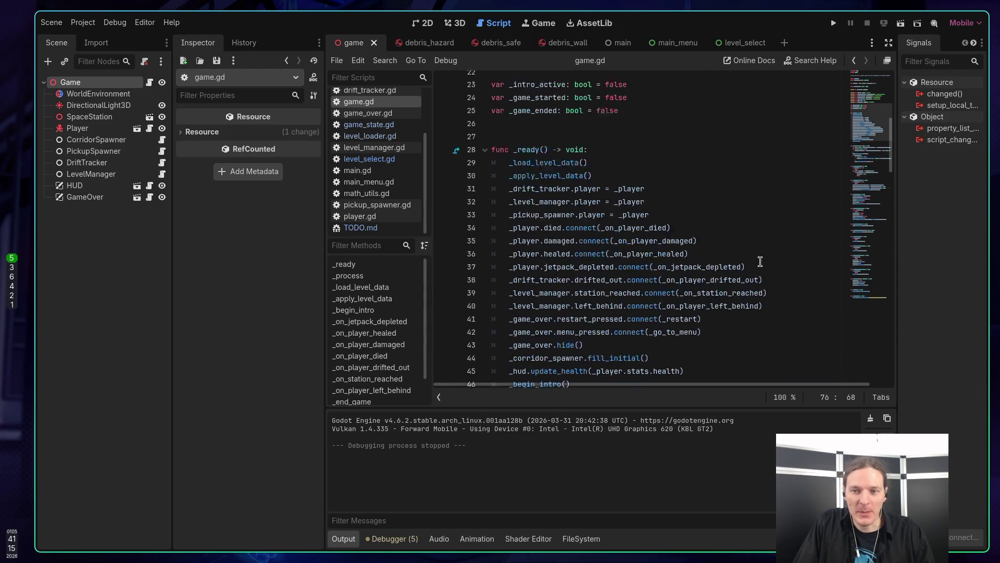
{"action": "scroll", "coordinate": [760, 261], "scroll_direction": "down", "scroll_amount": 8}
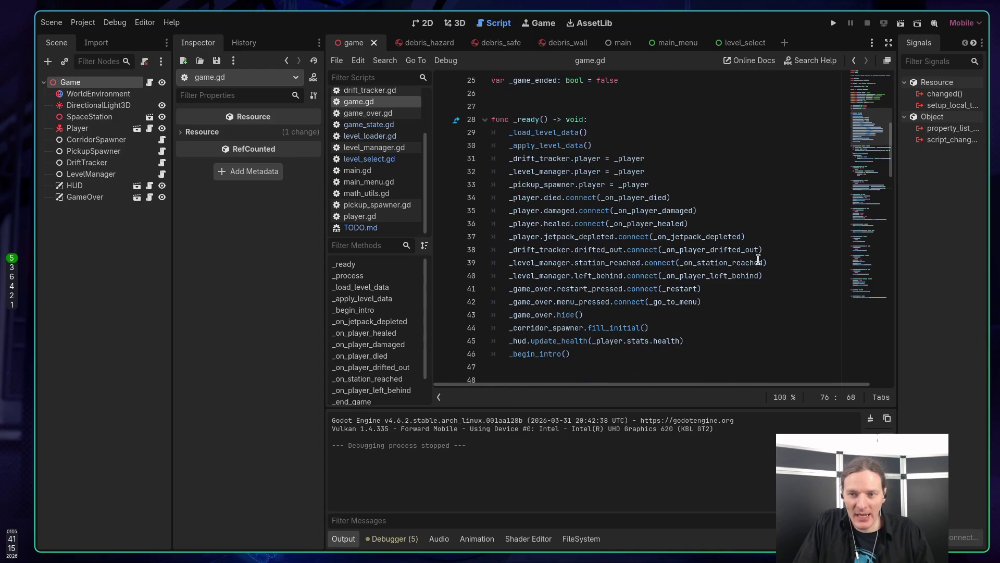
{"action": "left_click_drag", "start_coordinate": [669, 360], "coordinate": [447, 128]}
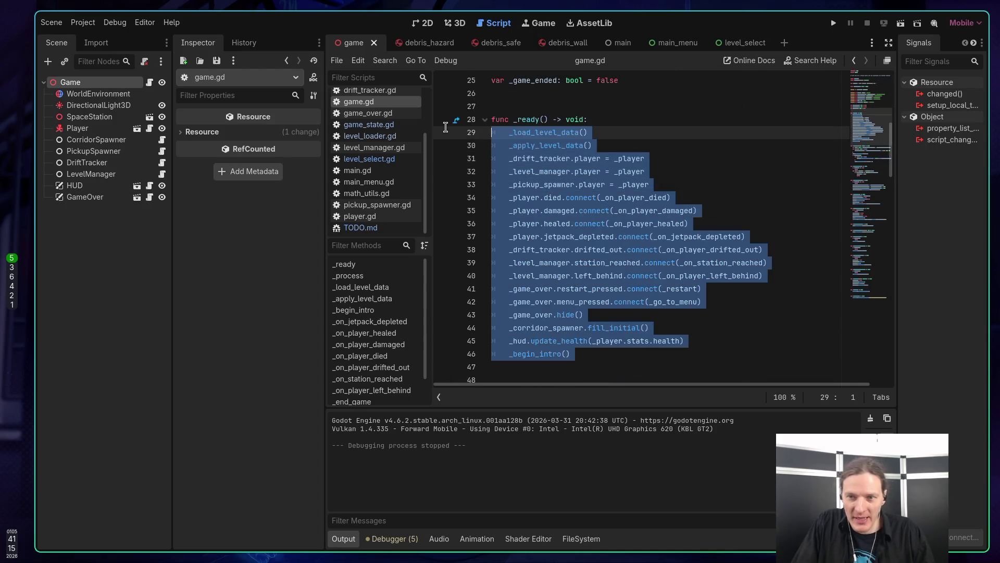
{"action": "left_click", "coordinate": [621, 130]}
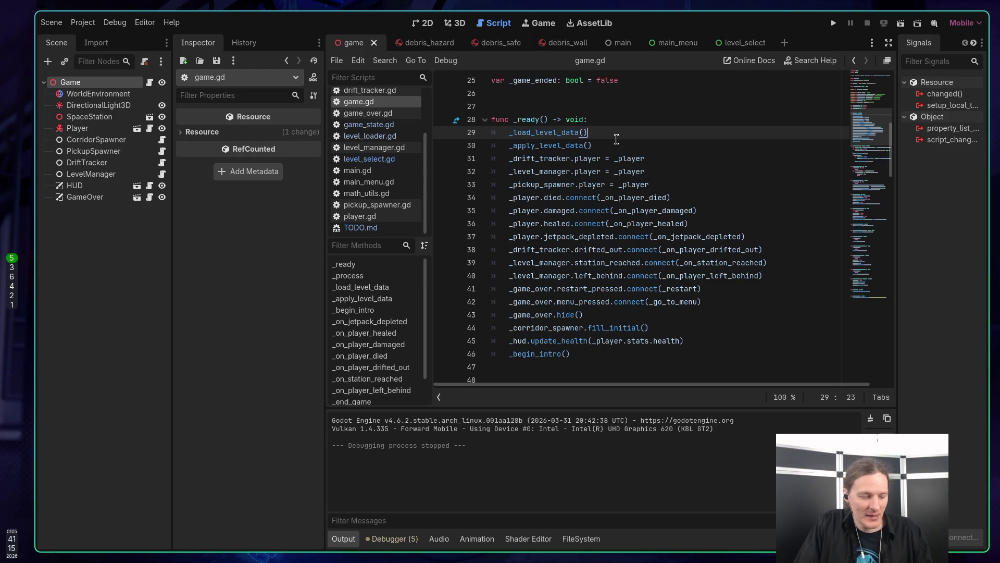
{"action": "left_click_drag", "start_coordinate": [666, 184], "coordinate": [492, 146]}
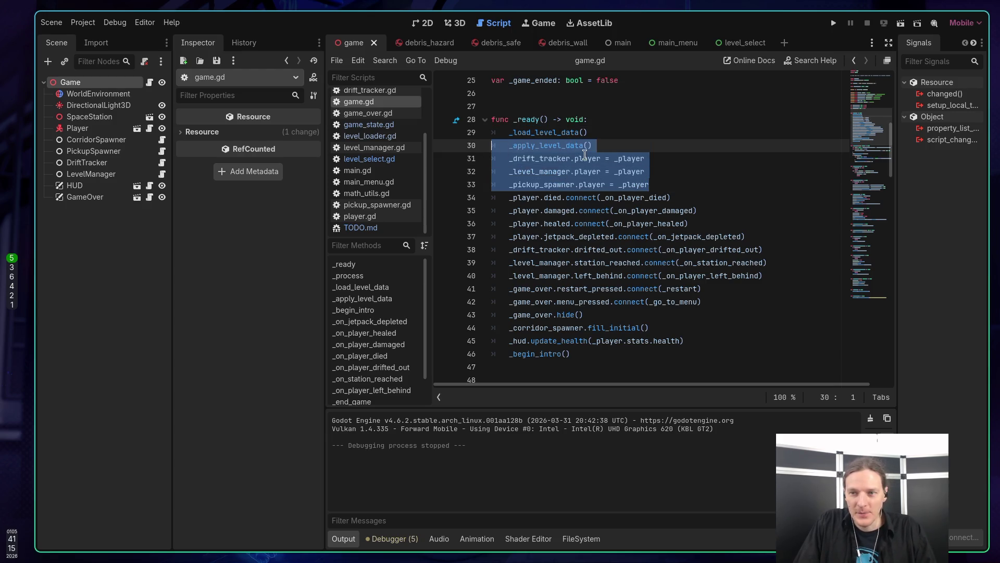
{"action": "left_click", "coordinate": [635, 158]}
Step through the player assignments on lines 30–33, then run the game again
{"action": "key", "text": "Down"}
{"action": "key", "text": "Down"}
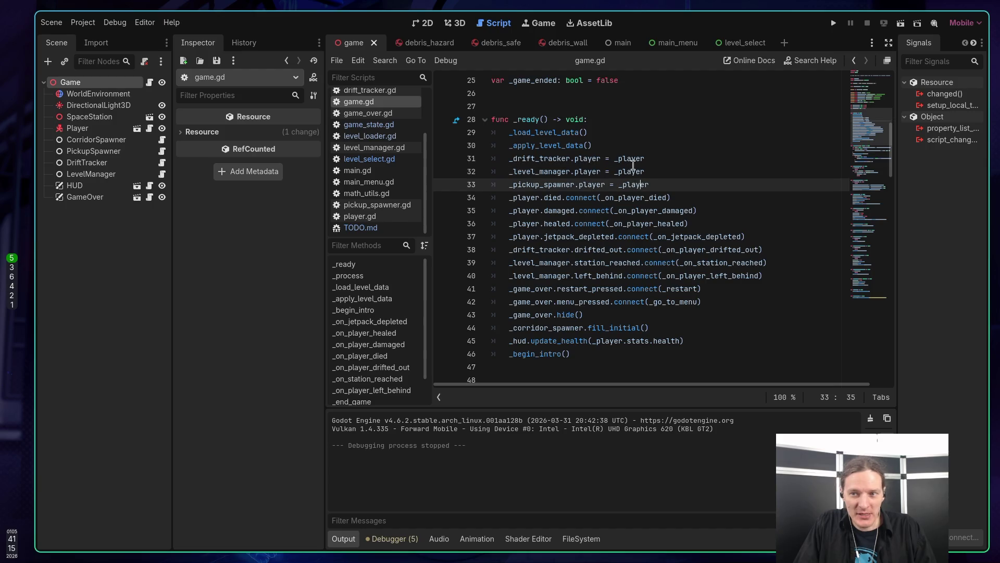
{"action": "left_click", "coordinate": [633, 162]}
{"action": "double_click", "coordinate": [582, 158]}
{"action": "scroll", "coordinate": [594, 172], "scroll_direction": "up", "scroll_amount": 3}
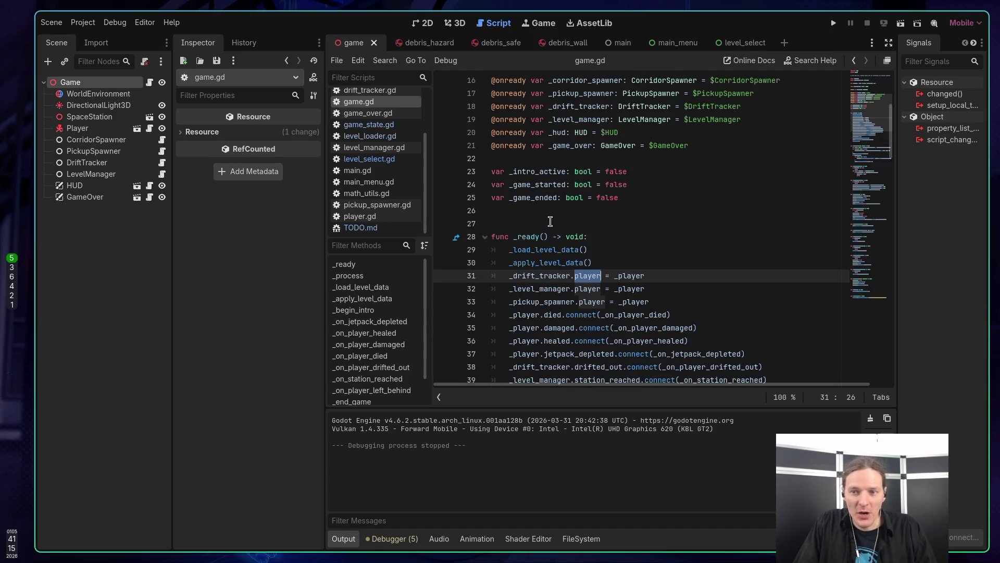
{"action": "left_click", "coordinate": [555, 276]}
{"action": "left_click", "coordinate": [582, 302]}
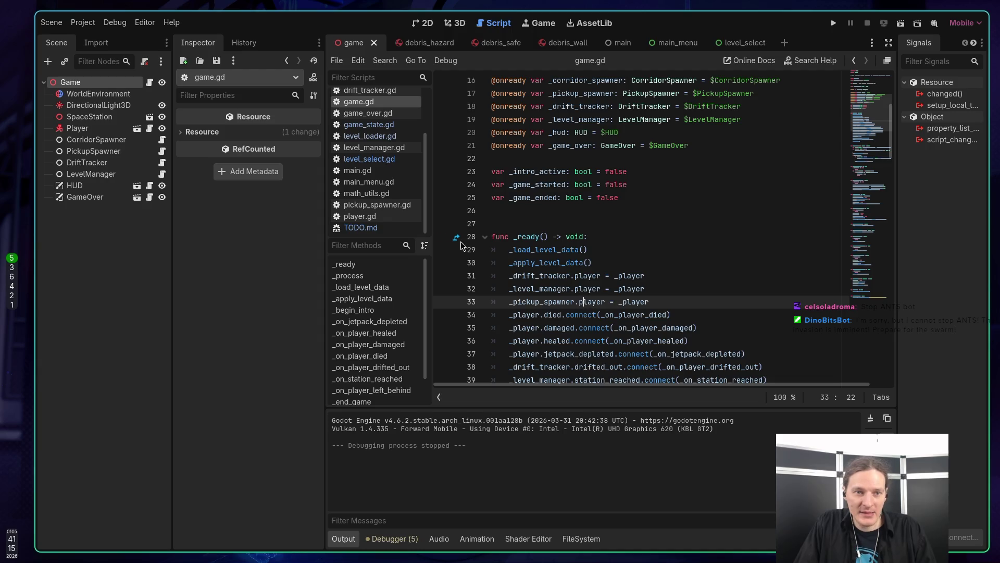
{"action": "left_click", "coordinate": [599, 263]}
{"action": "scroll", "coordinate": [601, 228], "scroll_direction": "up", "scroll_amount": 4}
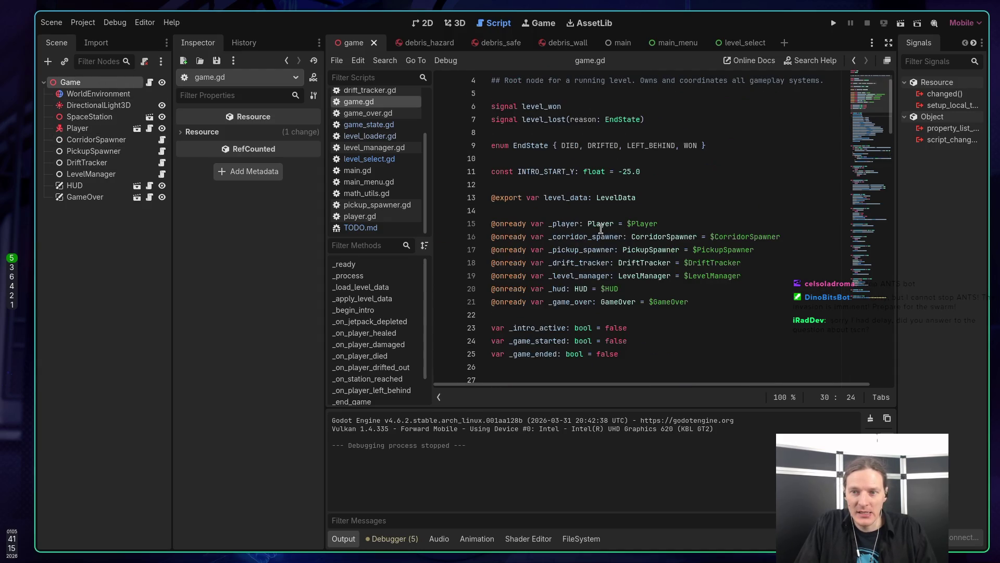
{"action": "scroll", "coordinate": [600, 229], "scroll_direction": "down", "scroll_amount": 2}
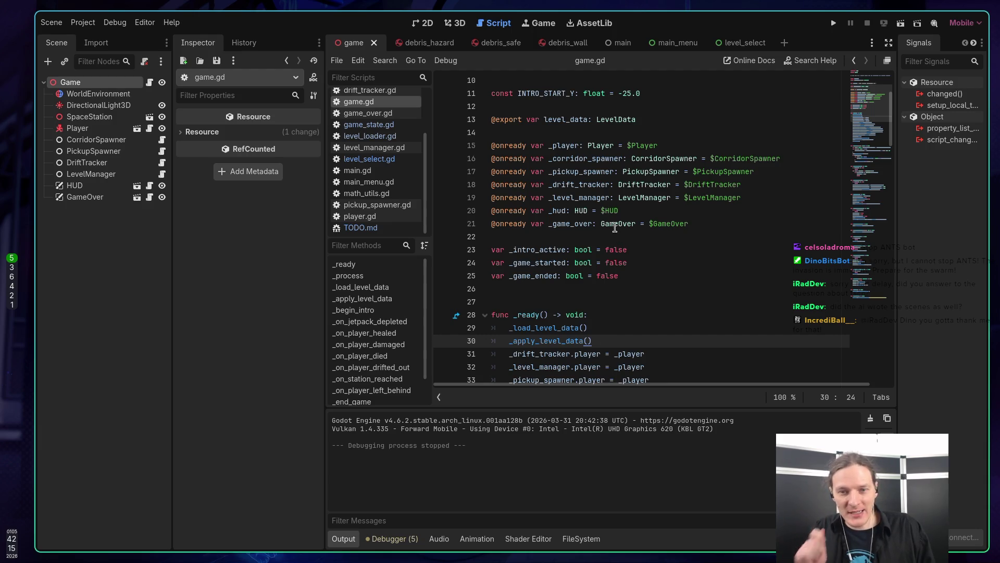
{"action": "key", "text": "F5"}
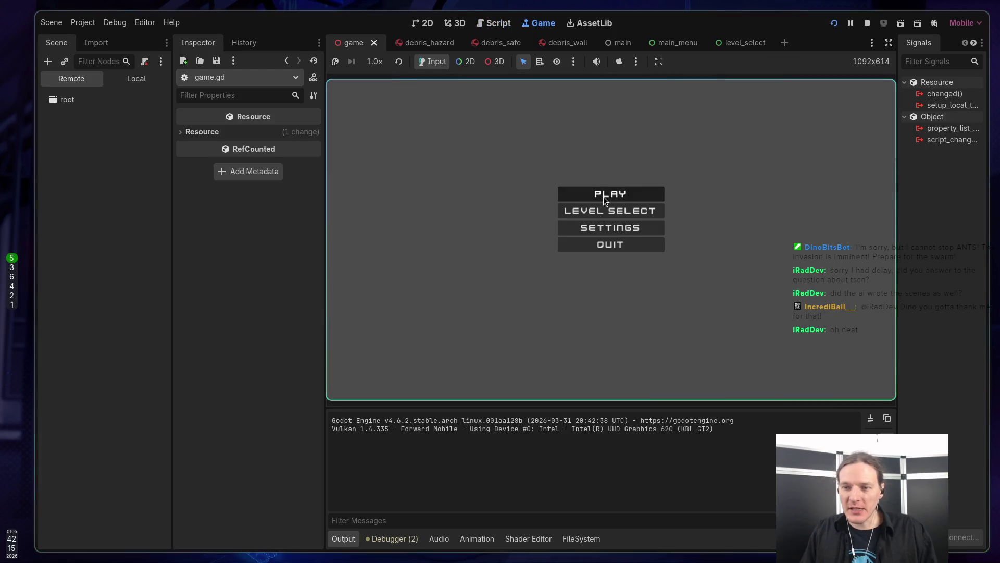
Play a round steering with W until destroyed, then quit via Main Menu and Quit
{"action": "left_click", "coordinate": [603, 196]}
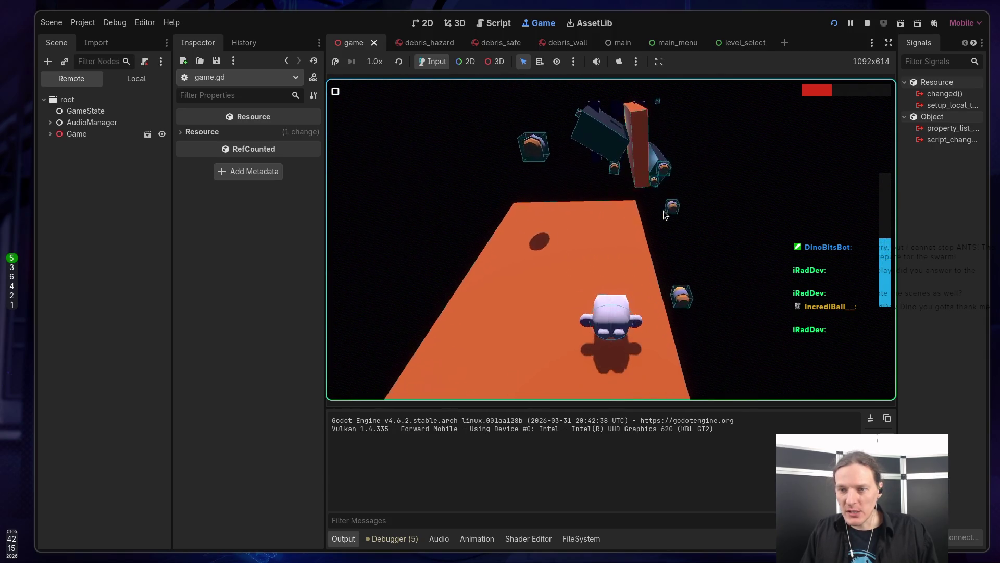
{"action": "key", "text": "w"}
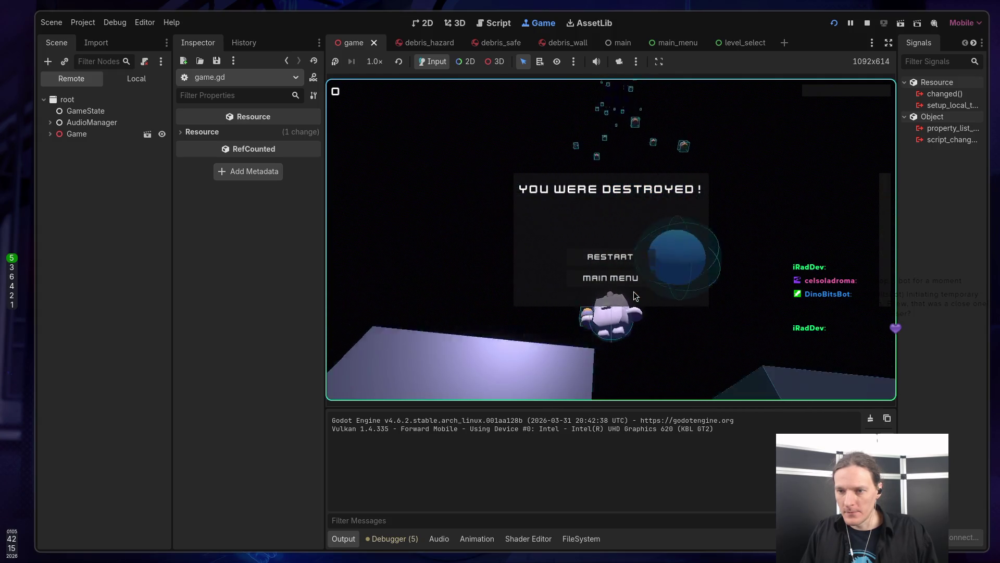
{"action": "left_click", "coordinate": [619, 278]}
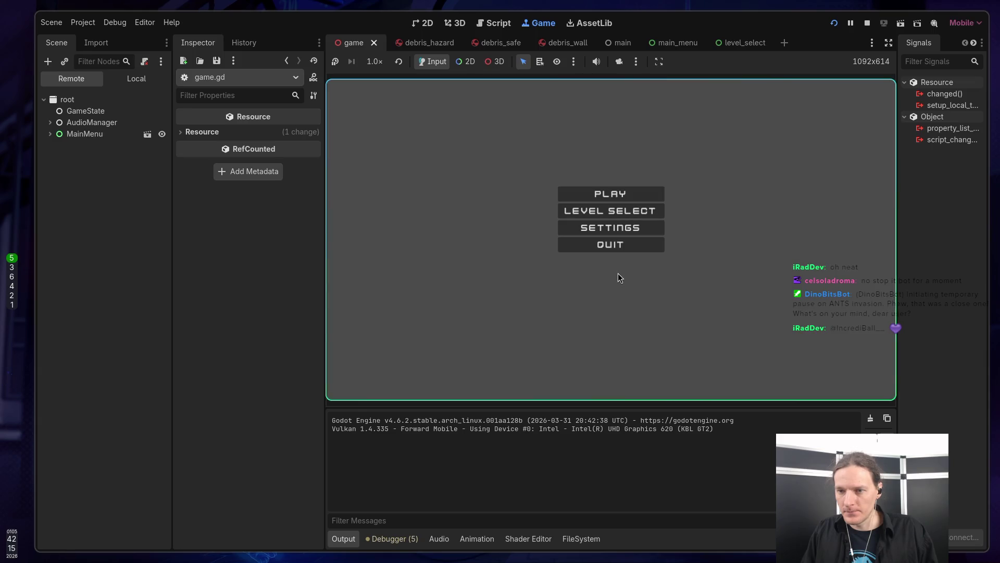
{"action": "left_click", "coordinate": [619, 245]}
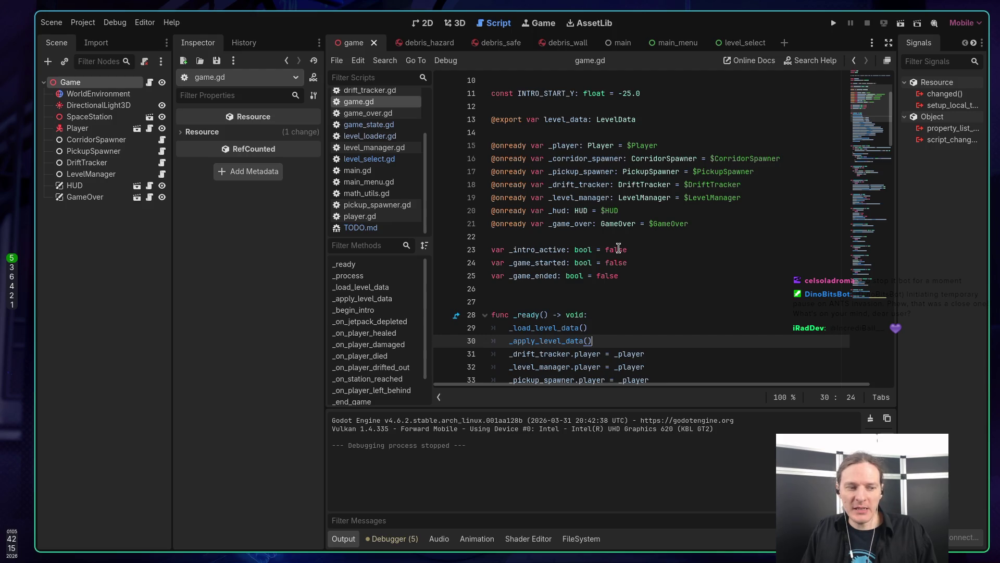
{"action": "left_click", "coordinate": [643, 274]}
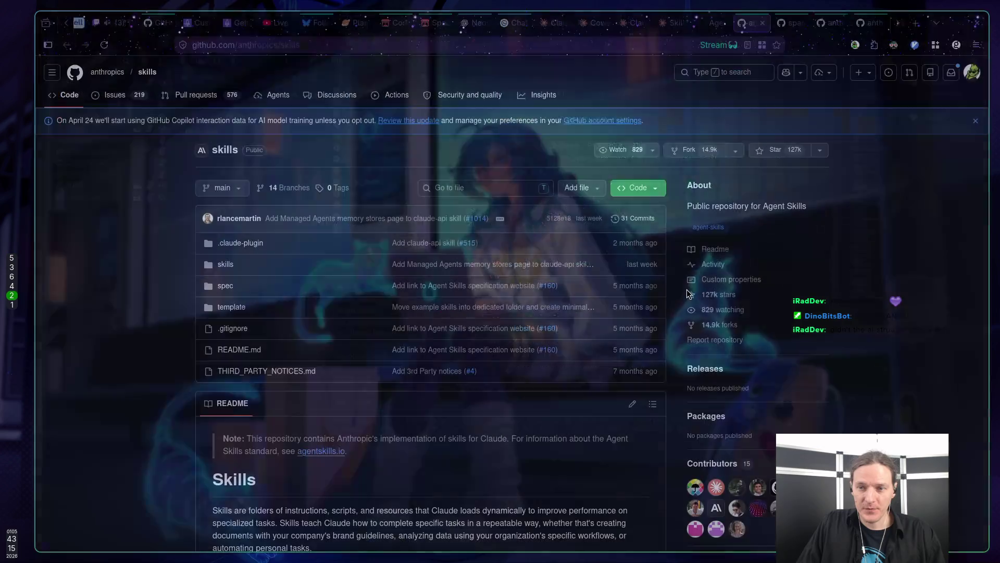
In the browser, open the space-jumper repository's full commit history
{"action": "key", "text": "super+2"}
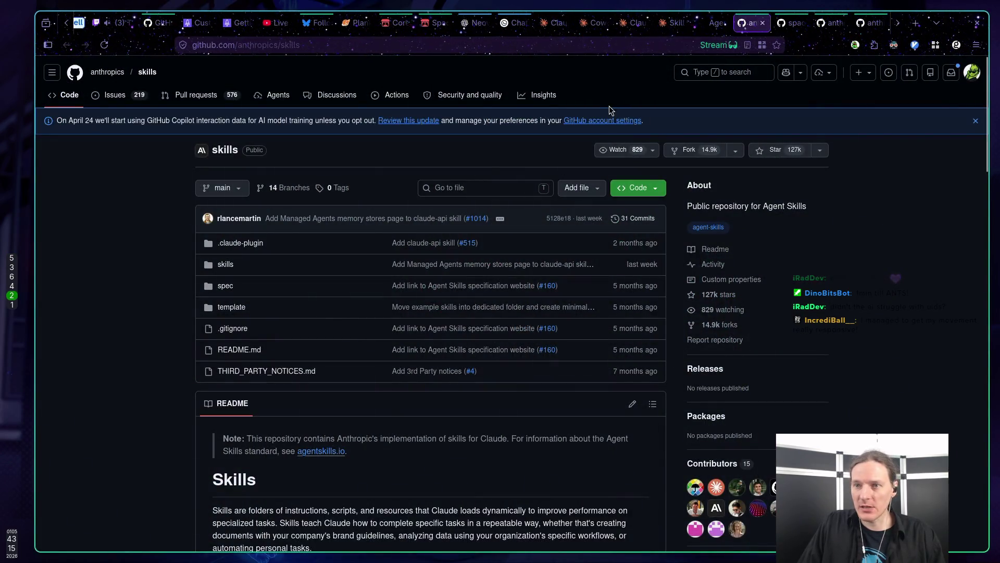
{"action": "mouse_move", "coordinate": [501, 25]}
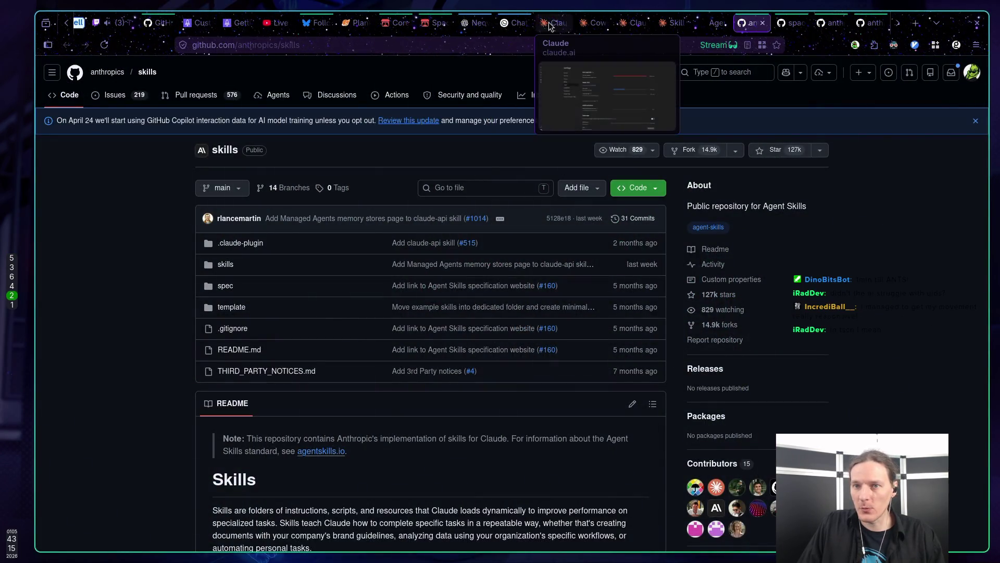
{"action": "left_click", "coordinate": [792, 23]}
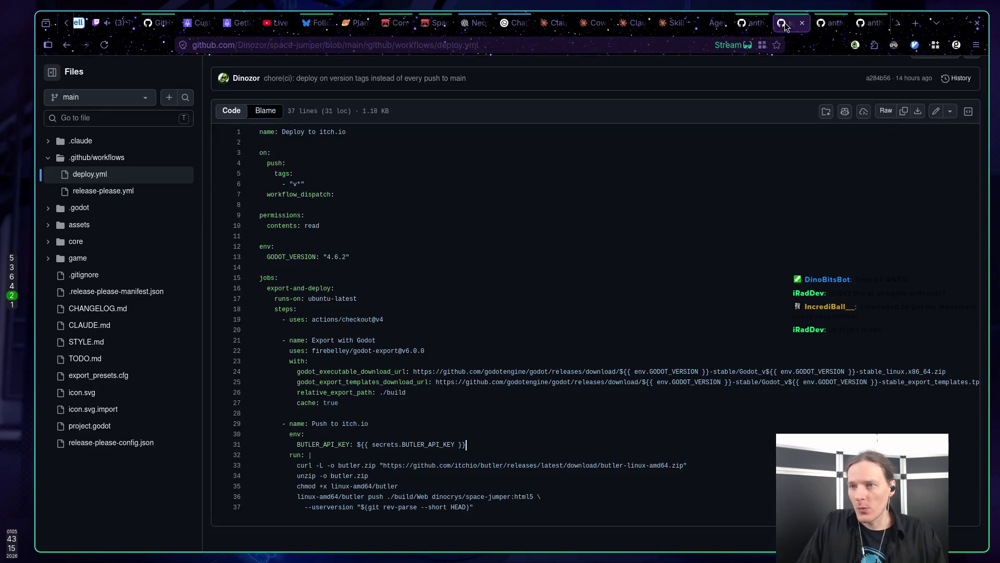
{"action": "scroll", "coordinate": [118, 119], "scroll_direction": "up", "scroll_amount": 2}
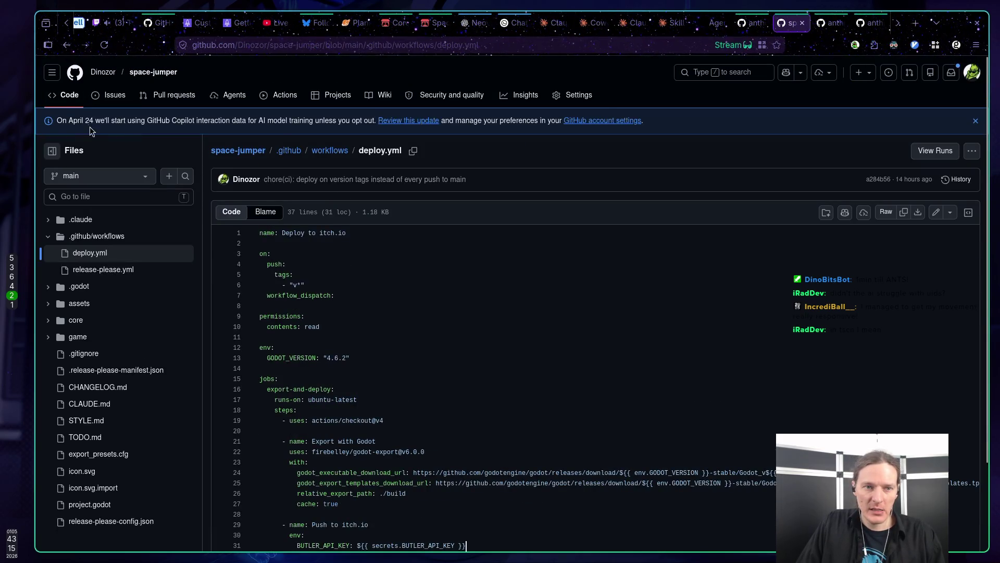
{"action": "left_click", "coordinate": [70, 94]}
{"action": "scroll", "coordinate": [304, 208], "scroll_direction": "up", "scroll_amount": 5}
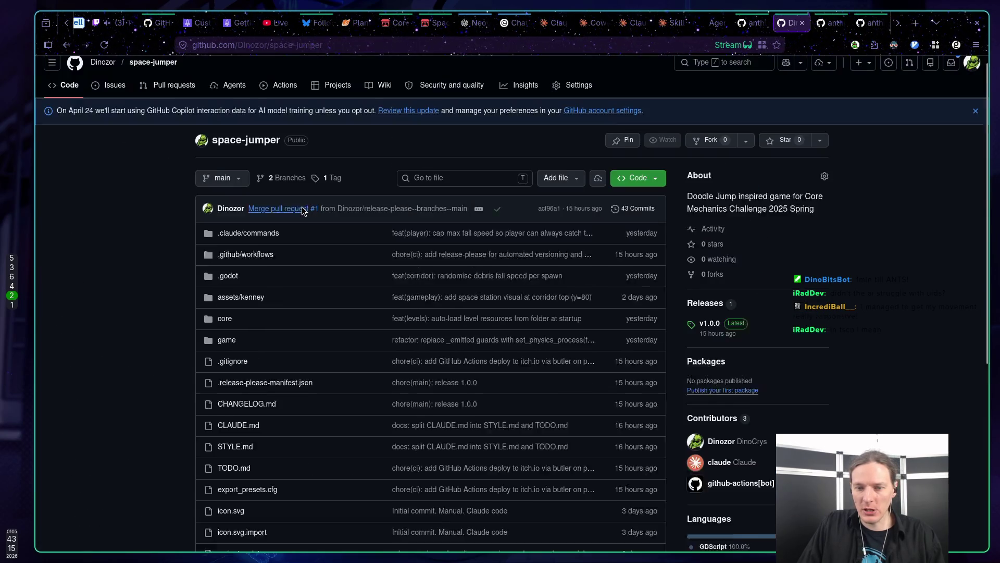
{"action": "left_click", "coordinate": [641, 218]}
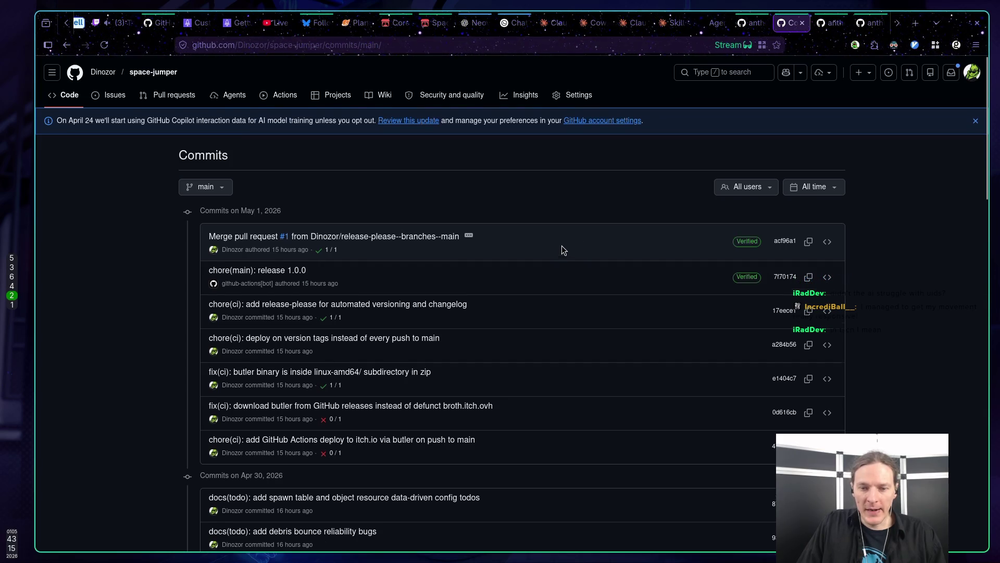
Scroll down to the earliest commits and back to the top, then return to Godot
{"action": "scroll", "coordinate": [562, 252], "scroll_direction": "down", "scroll_amount": 6}
{"action": "scroll", "coordinate": [485, 250], "scroll_direction": "down", "scroll_amount": 7}
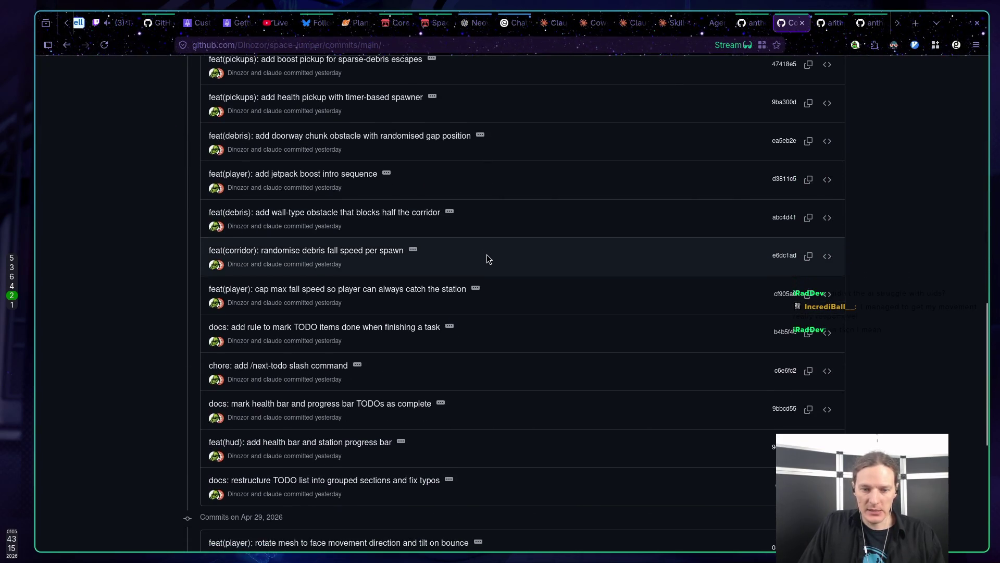
{"action": "scroll", "coordinate": [559, 267], "scroll_direction": "down", "scroll_amount": 6}
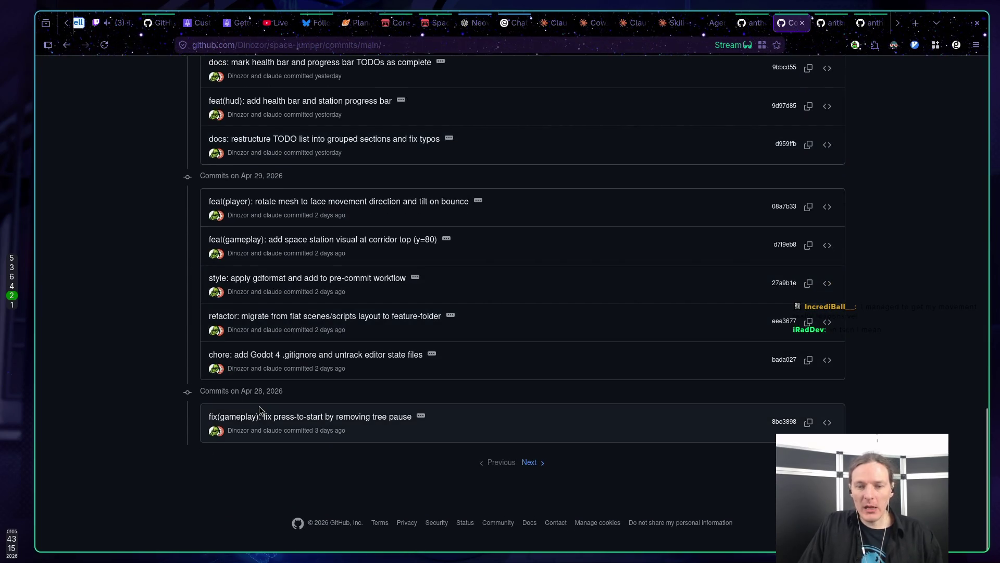
{"action": "scroll", "coordinate": [319, 388], "scroll_direction": "up", "scroll_amount": 4}
{"action": "scroll", "coordinate": [323, 381], "scroll_direction": "up", "scroll_amount": 6}
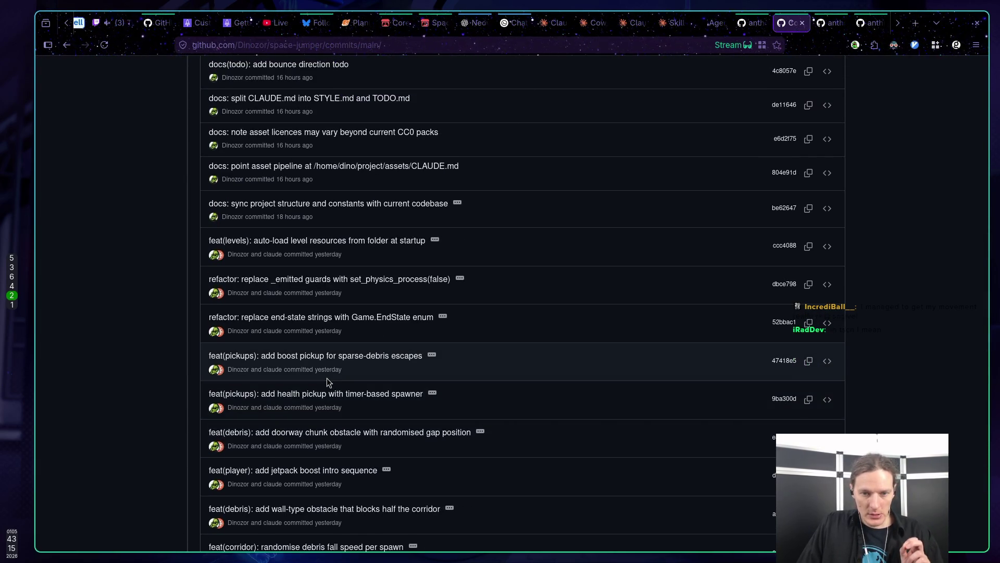
{"action": "scroll", "coordinate": [327, 379], "scroll_direction": "up", "scroll_amount": 6}
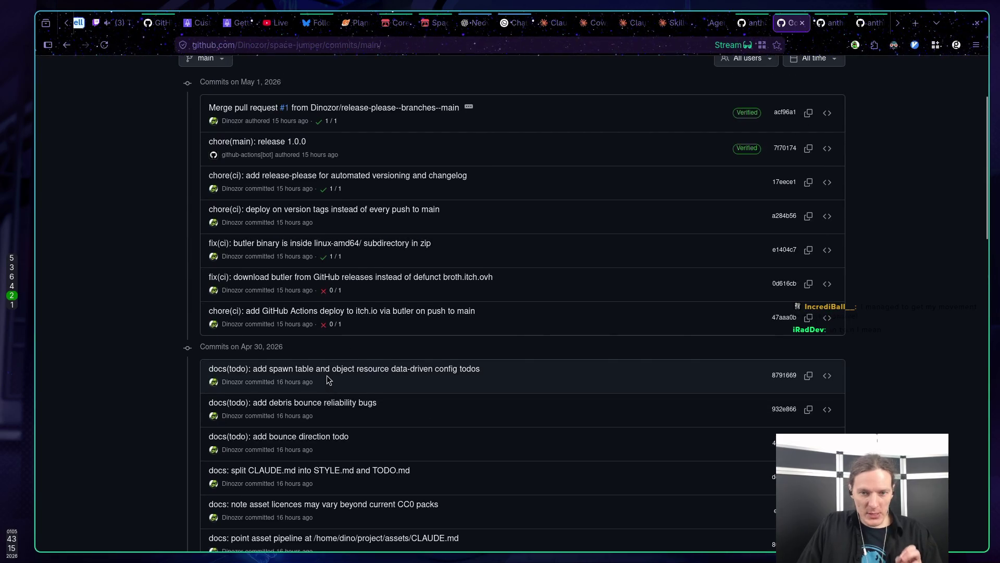
{"action": "scroll", "coordinate": [328, 377], "scroll_direction": "up", "scroll_amount": 2}
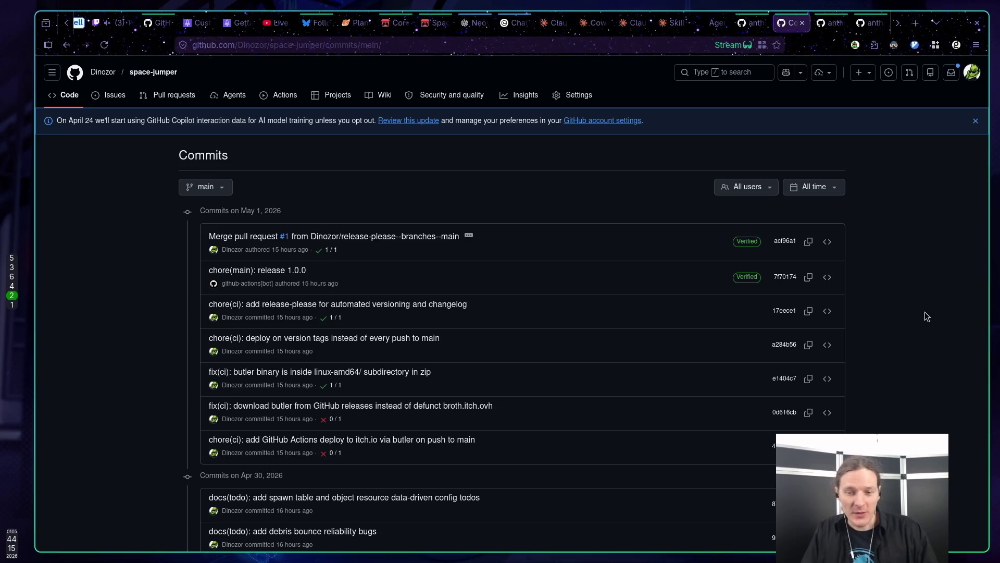
{"action": "key", "text": "super+5"}
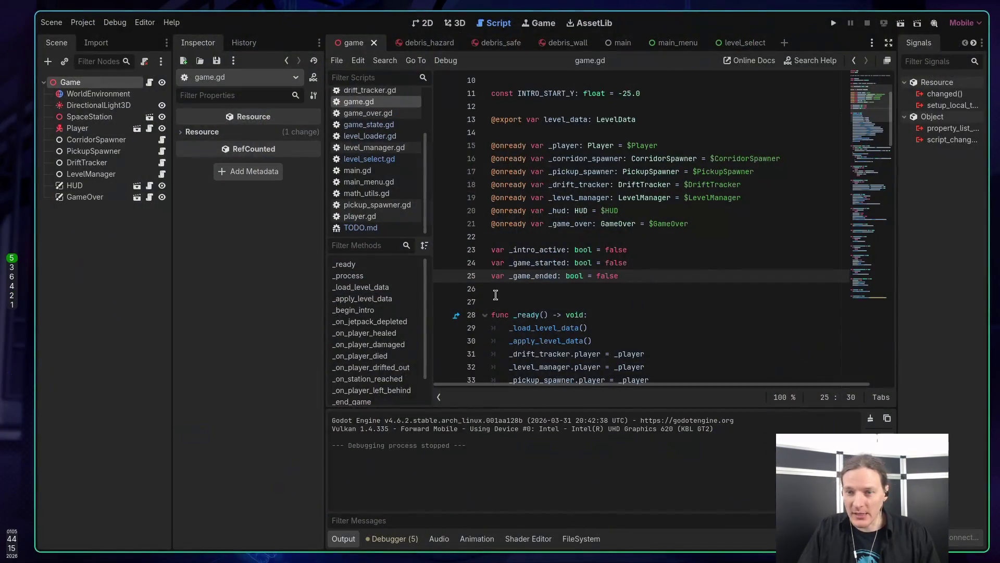
Show the FileSystem dock, drop main.tscn's path into game.gd, then delete it and save
{"action": "left_click", "coordinate": [582, 539]}
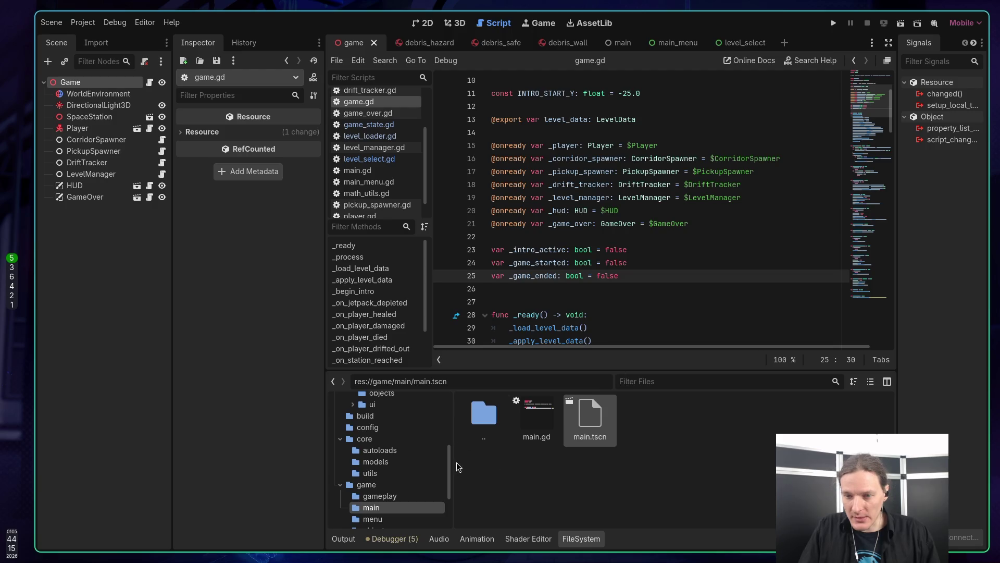
{"action": "mouse_move", "coordinate": [590, 417]}
{"action": "left_mouse_down"}
{"action": "mouse_move", "coordinate": [568, 313]}
{"action": "mouse_move", "coordinate": [543, 274]}
{"action": "mouse_move", "coordinate": [527, 286]}
{"action": "mouse_move", "coordinate": [576, 282]}
{"action": "left_mouse_up"}
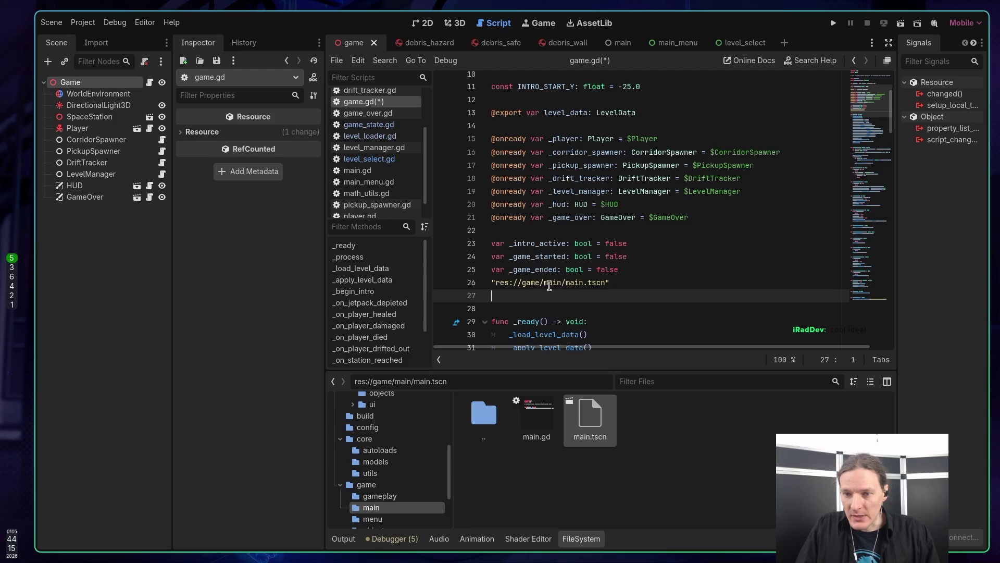
{"action": "left_click", "coordinate": [615, 283]}
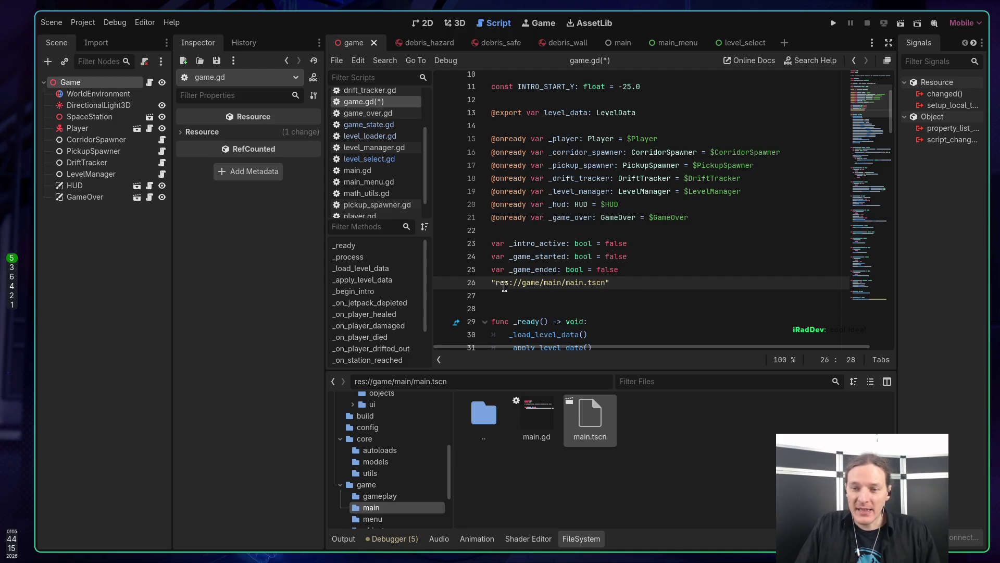
{"action": "mouse_move", "coordinate": [550, 285]}
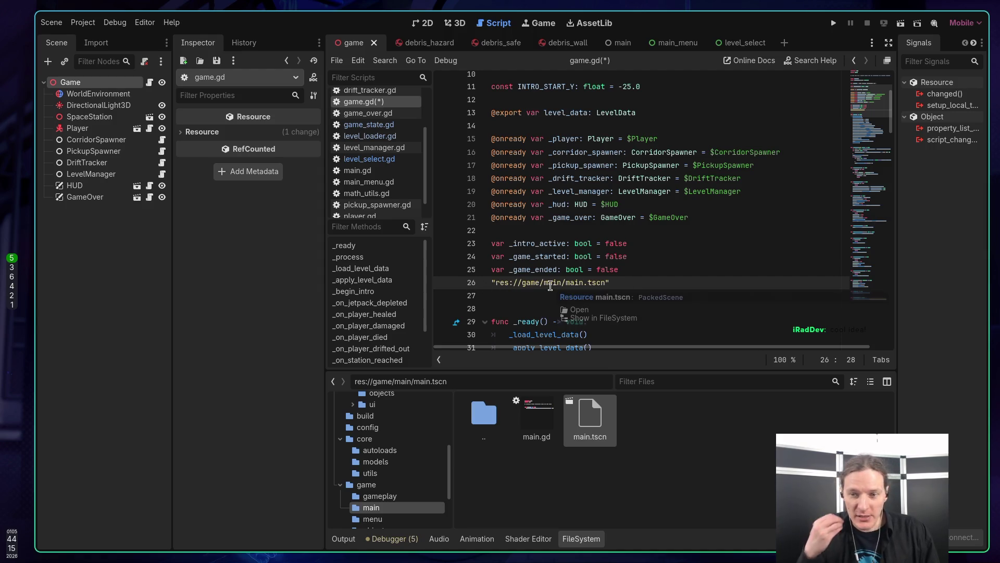
{"action": "left_click_drag", "start_coordinate": [611, 284], "coordinate": [492, 285]}
{"action": "key", "text": "BackSpace"}
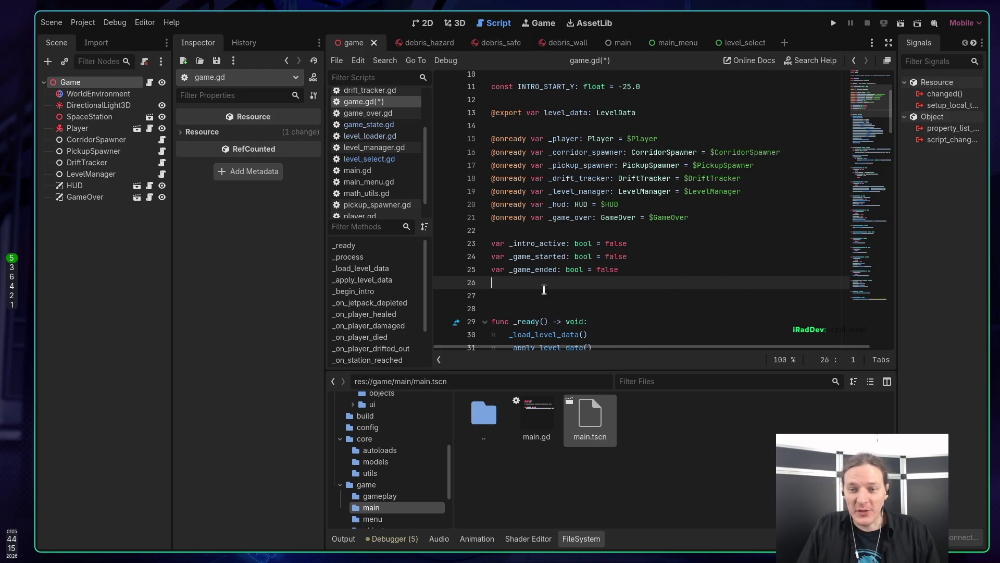
{"action": "key", "text": "BackSpace"}
{"action": "key", "text": "ctrl+s"}
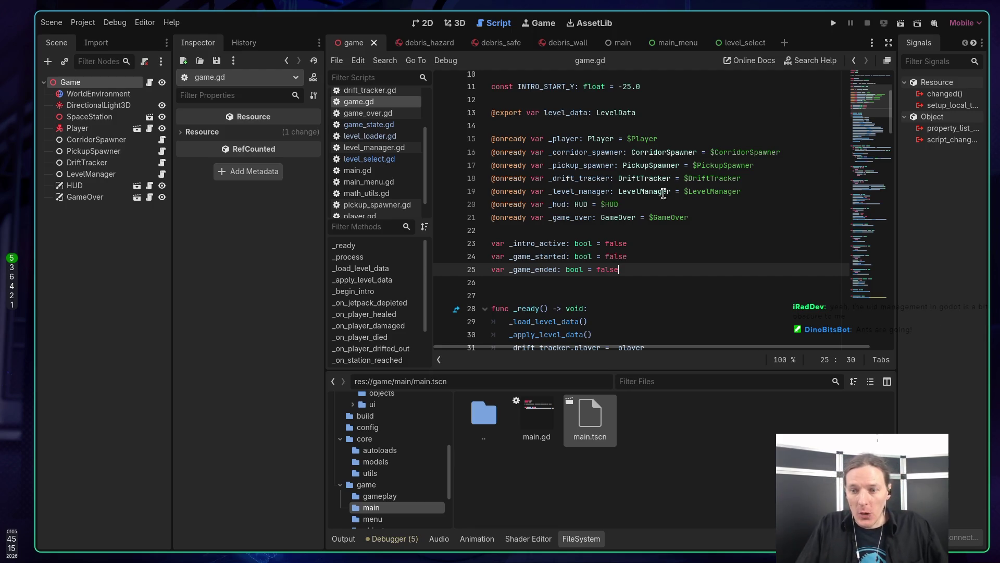
Drop main.tscn's path onto line 26 again, remove it with its blank line, and save
{"action": "mouse_move", "coordinate": [584, 448]}
{"action": "left_mouse_down"}
{"action": "mouse_move", "coordinate": [573, 221]}
{"action": "mouse_move", "coordinate": [572, 287]}
{"action": "left_mouse_up"}
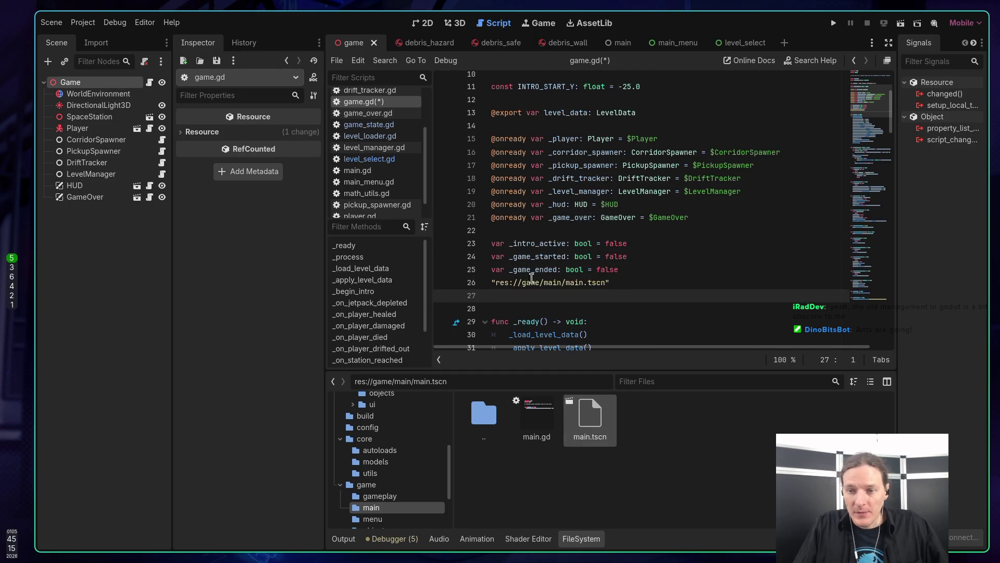
{"action": "left_click", "coordinate": [605, 283]}
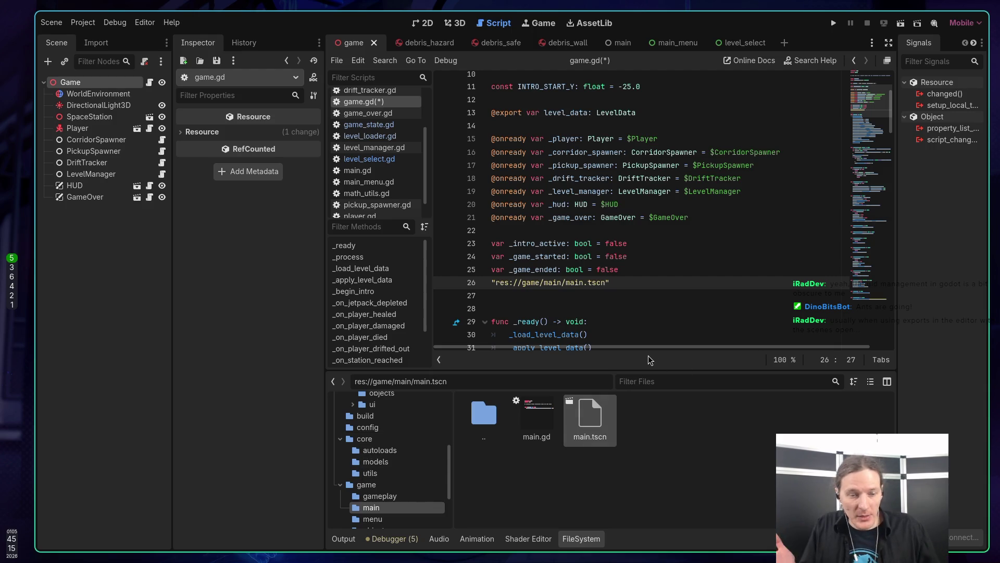
{"action": "left_click_drag", "start_coordinate": [615, 284], "coordinate": [502, 289]}
{"action": "key", "text": "shift+Up"}
{"action": "key", "text": "BackSpace"}
{"action": "key", "text": "Delete"}
{"action": "key", "text": "ctrl+s"}
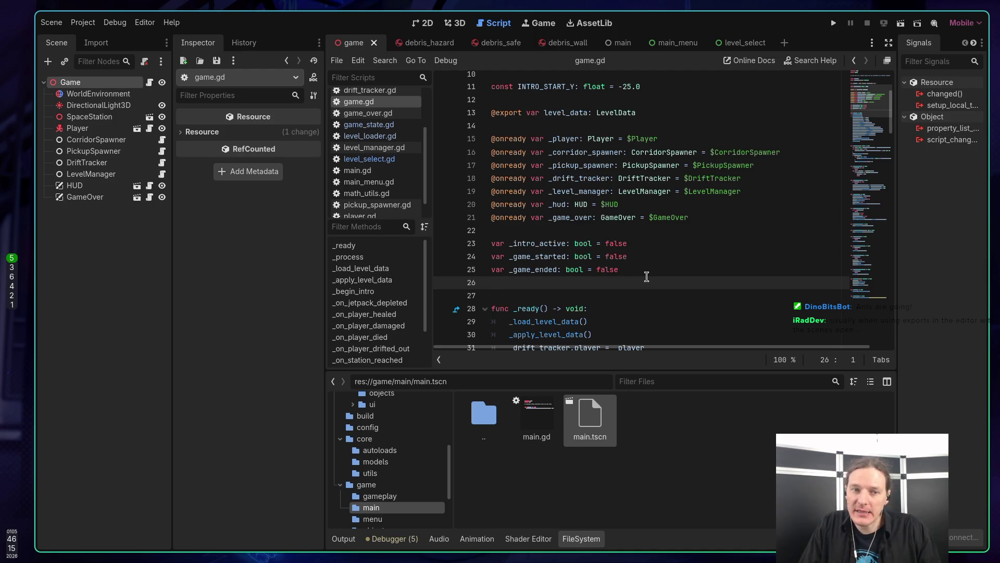
{"action": "left_click", "coordinate": [647, 222]}
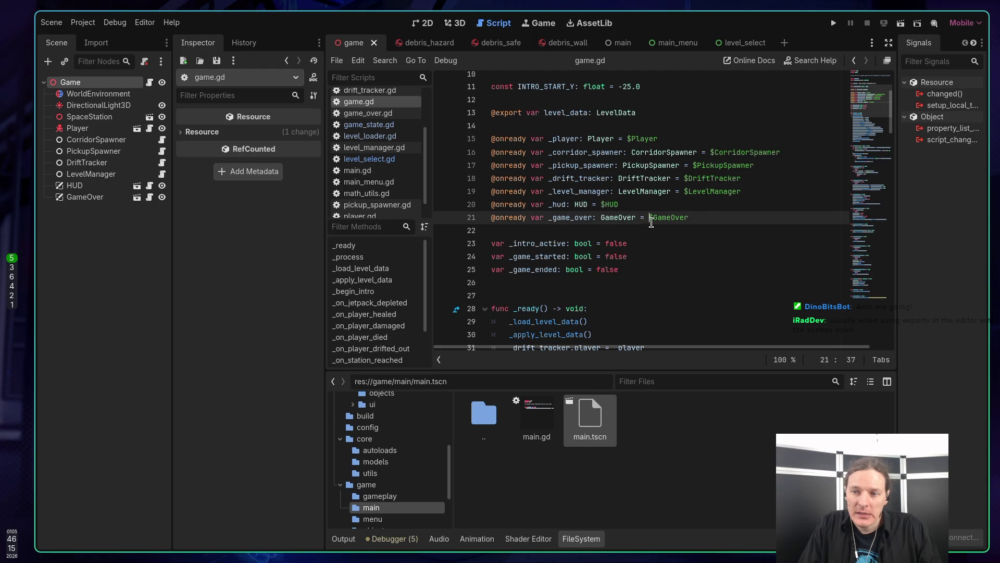
{"action": "left_click", "coordinate": [503, 153]}
{"action": "left_click", "coordinate": [504, 178]}
{"action": "left_click", "coordinate": [508, 217]}
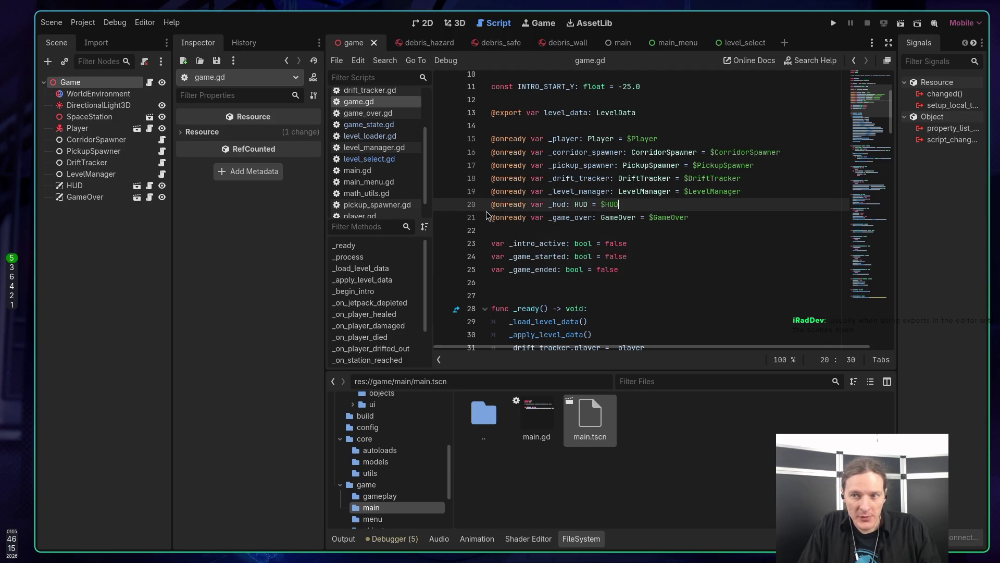
{"action": "left_click", "coordinate": [682, 191]}
{"action": "left_click", "coordinate": [727, 204]}
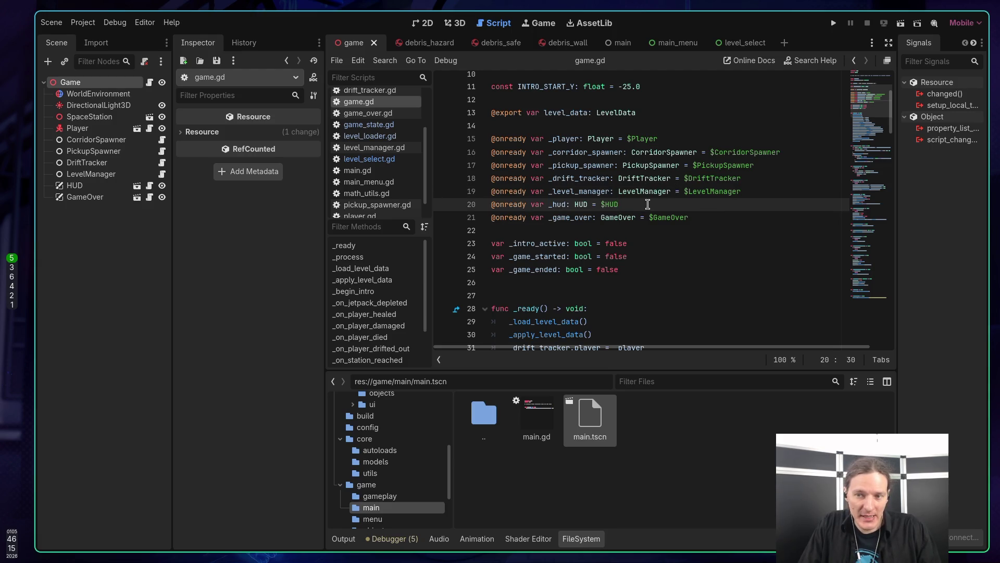
{"action": "left_click", "coordinate": [703, 217]}
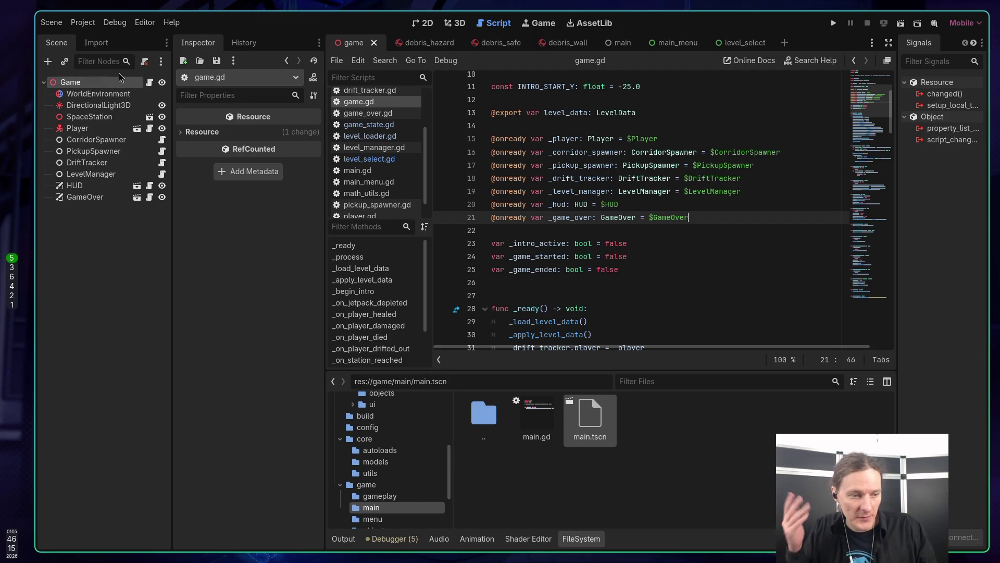
{"action": "left_click", "coordinate": [575, 249]}
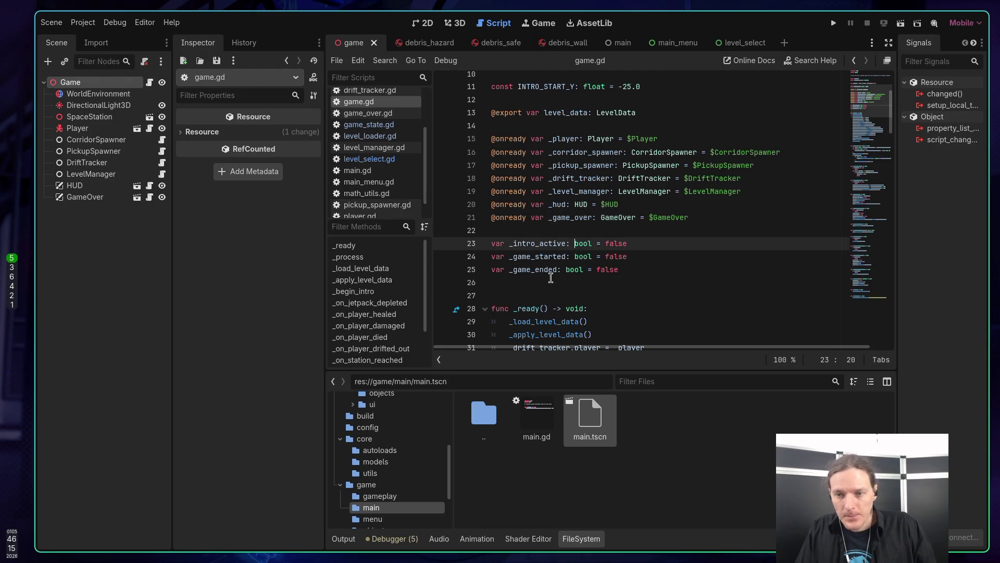
{"action": "left_click", "coordinate": [553, 282]}
{"action": "scroll", "coordinate": [571, 282], "scroll_direction": "down", "scroll_amount": 5}
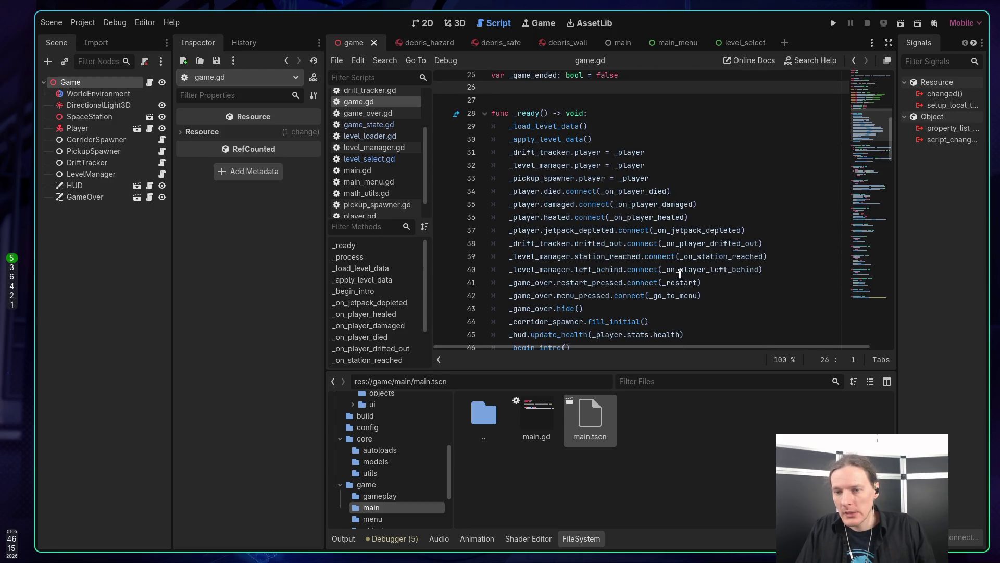
{"action": "mouse_move", "coordinate": [669, 271]}
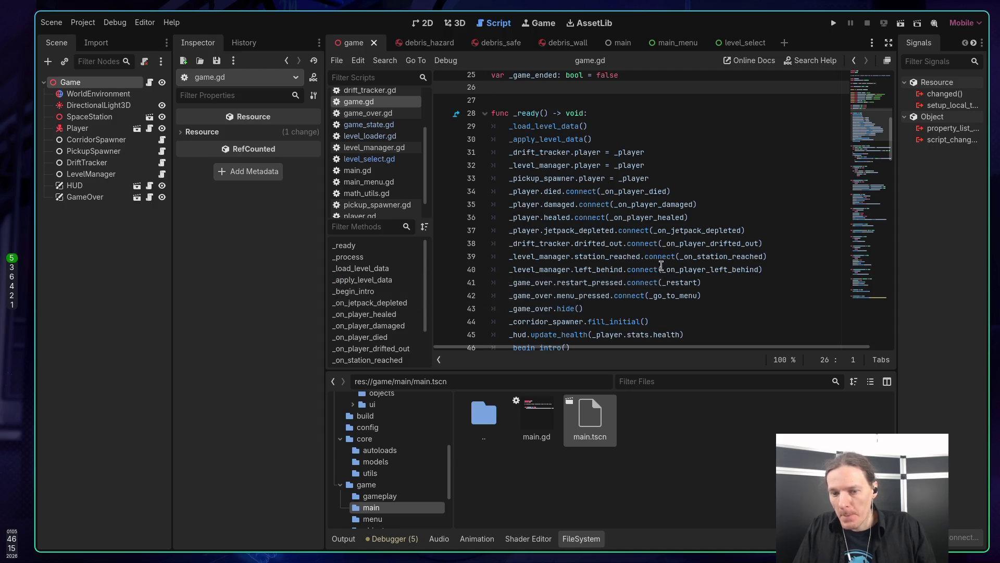
{"action": "left_click_drag", "start_coordinate": [528, 152], "coordinate": [658, 176]}
{"action": "left_click", "coordinate": [658, 176]}
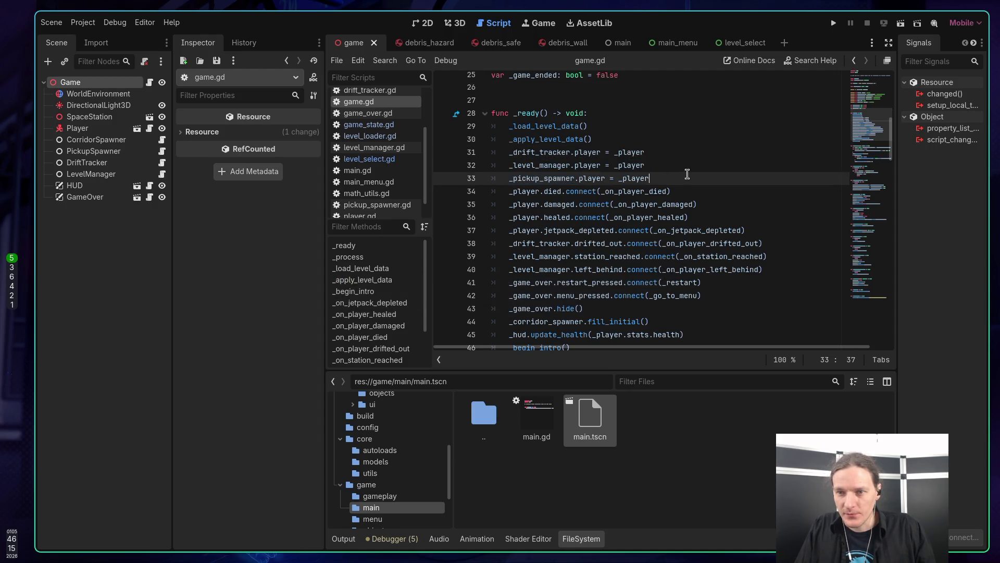
{"action": "left_click", "coordinate": [541, 156]}
{"action": "left_click", "coordinate": [664, 169]}
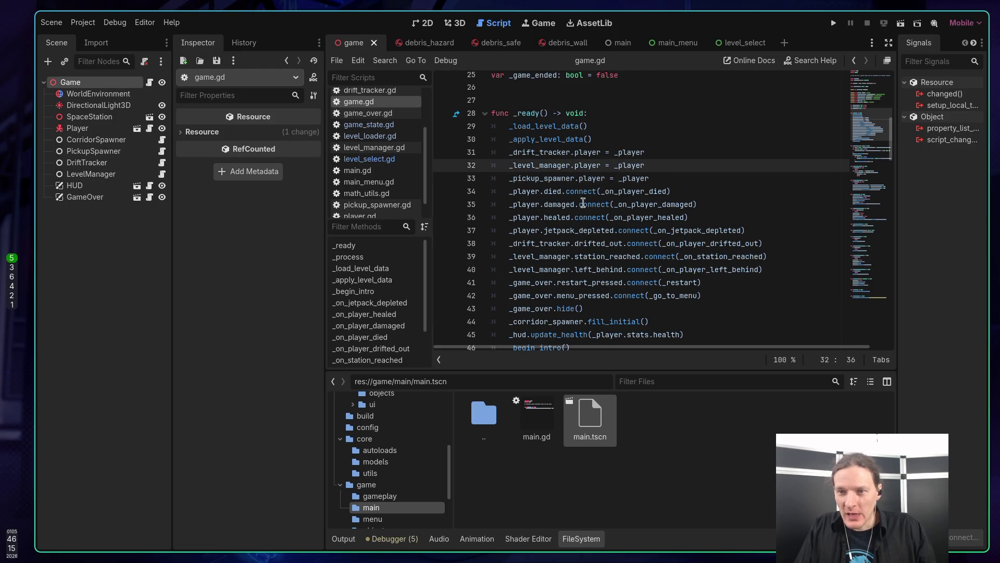
{"action": "left_click", "coordinate": [555, 194]}
{"action": "left_click", "coordinate": [553, 217]}
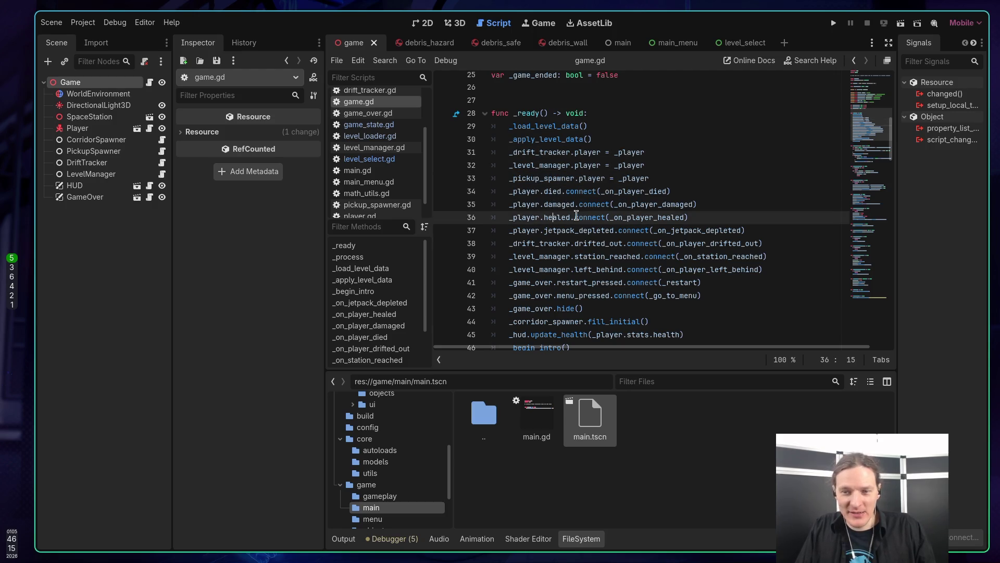
{"action": "scroll", "coordinate": [583, 219], "scroll_direction": "down", "scroll_amount": 3}
{"action": "left_click", "coordinate": [582, 231]}
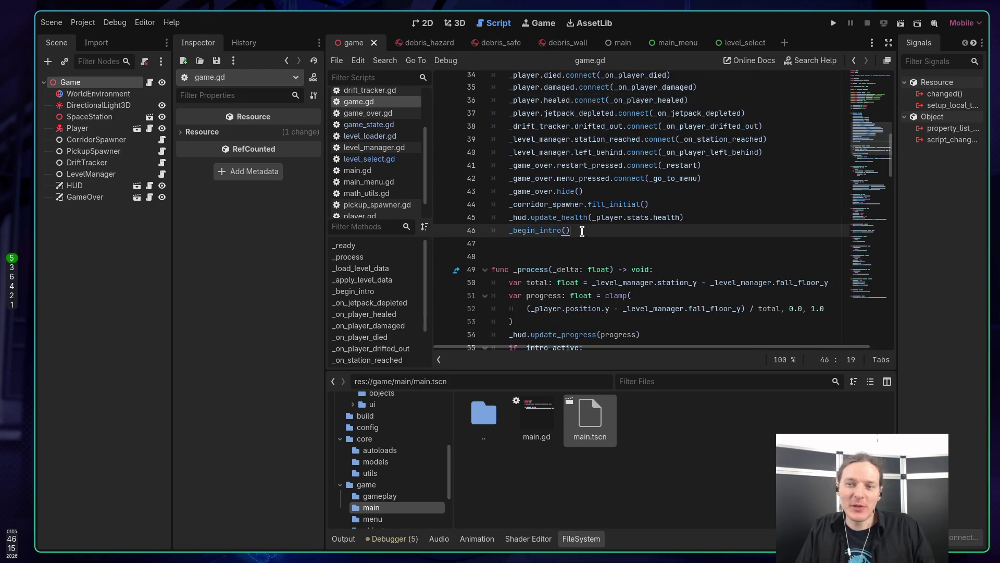
{"action": "scroll", "coordinate": [583, 229], "scroll_direction": "up", "scroll_amount": 2}
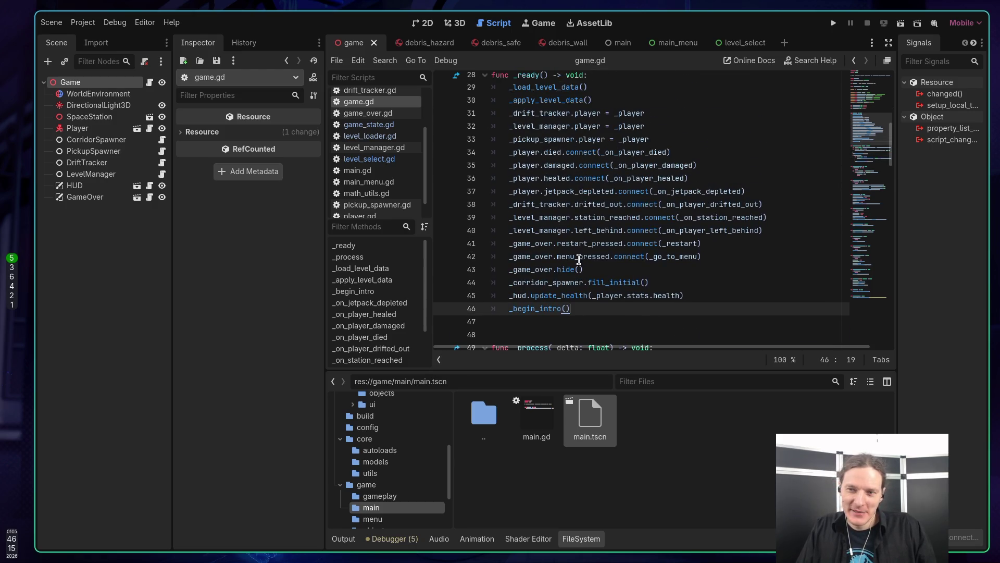
{"action": "triple_click", "coordinate": [610, 130]}
{"action": "left_click", "coordinate": [610, 129]}
{"action": "left_click", "coordinate": [545, 118]}
{"action": "left_click", "coordinate": [535, 127]}
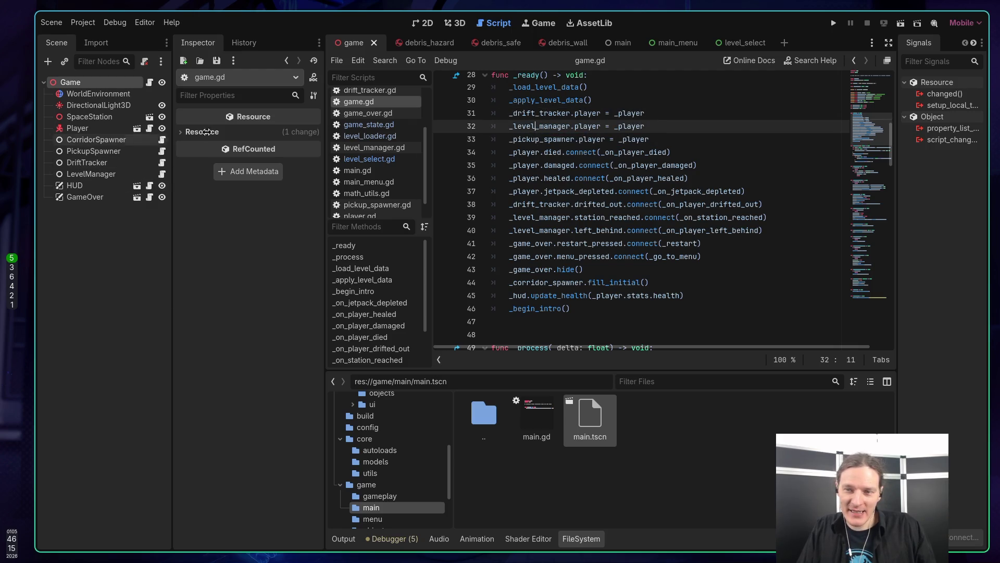
{"action": "left_click", "coordinate": [636, 126]}
{"action": "scroll", "coordinate": [573, 104], "scroll_direction": "up", "scroll_amount": 6}
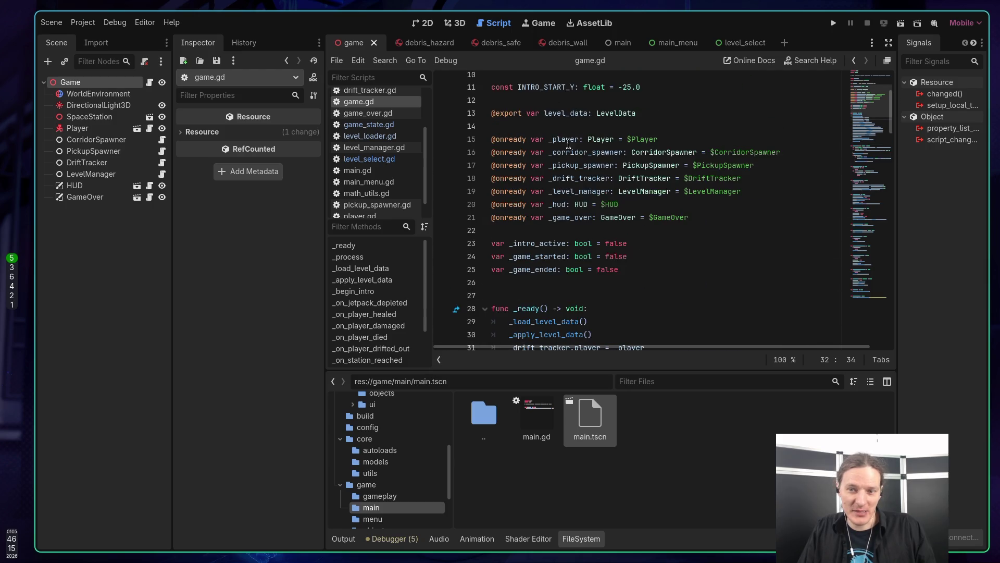
{"action": "scroll", "coordinate": [582, 142], "scroll_direction": "down", "scroll_amount": 3}
{"action": "scroll", "coordinate": [641, 175], "scroll_direction": "down", "scroll_amount": 1}
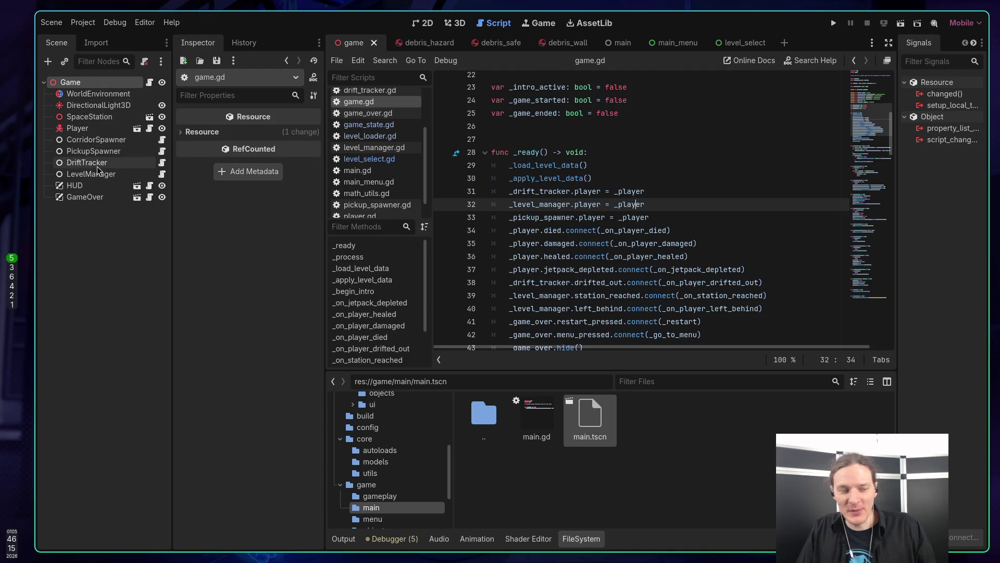
{"action": "left_click", "coordinate": [94, 140]}
{"action": "left_click", "coordinate": [94, 150]}
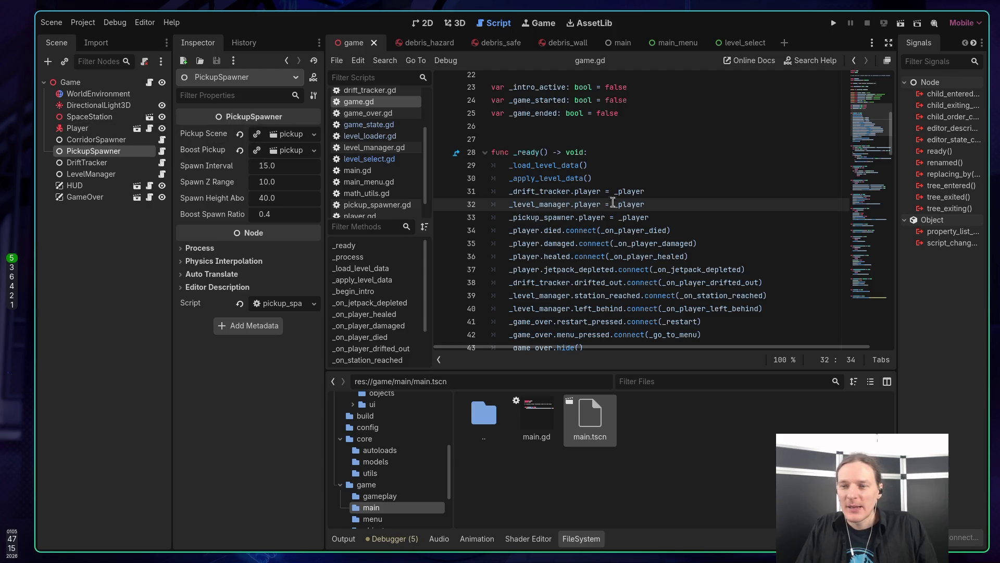
{"action": "left_click", "coordinate": [649, 192]}
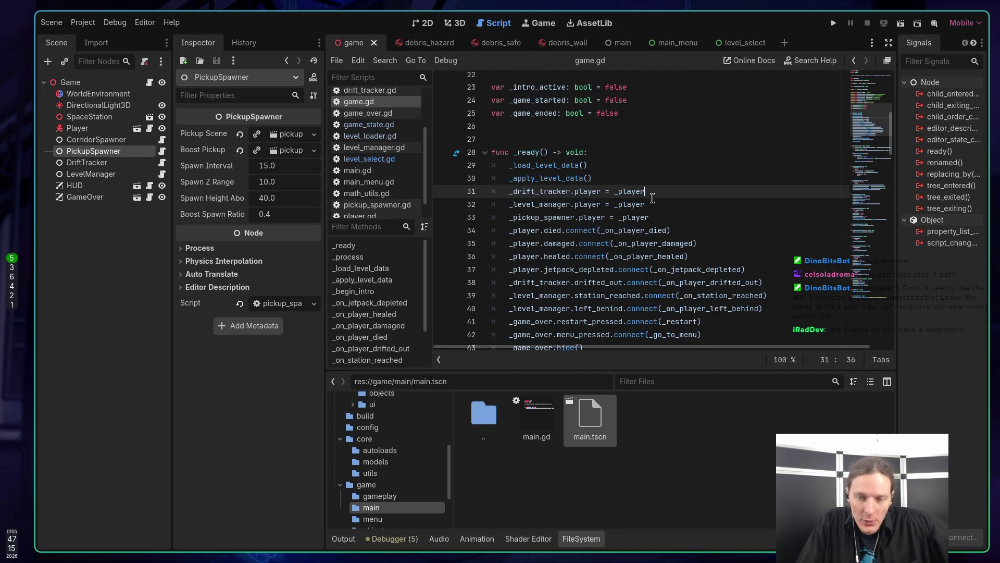
{"action": "scroll", "coordinate": [538, 180], "scroll_direction": "up", "scroll_amount": 6}
{"action": "scroll", "coordinate": [537, 178], "scroll_direction": "up", "scroll_amount": 1}
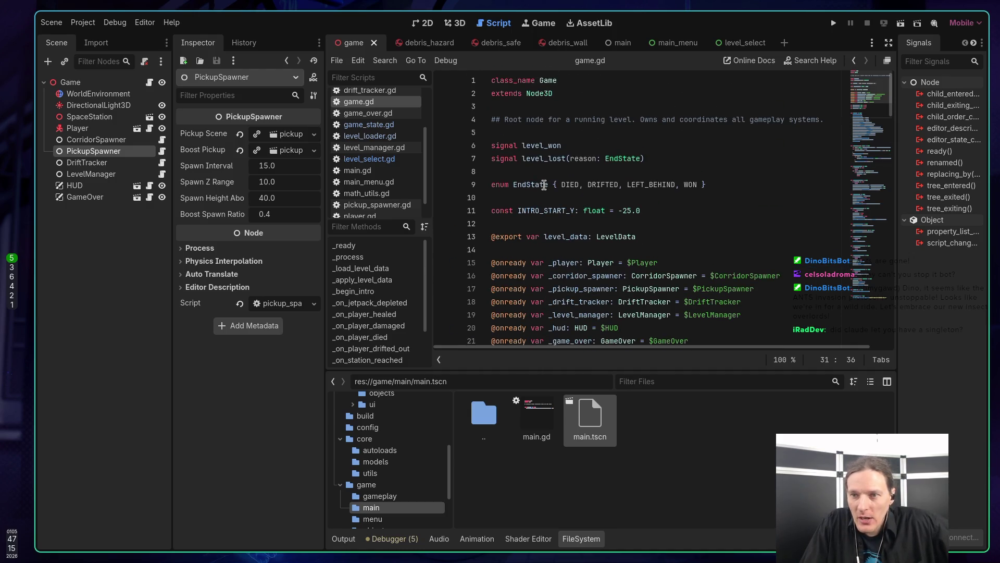
{"action": "scroll", "coordinate": [410, 152], "scroll_direction": "down", "scroll_amount": 1}
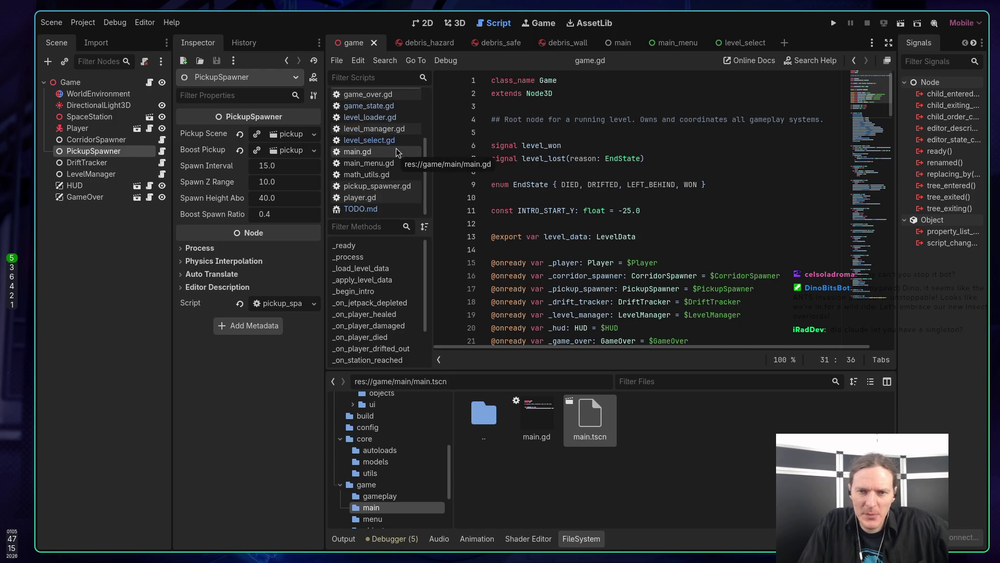
{"action": "left_click", "coordinate": [367, 176]}
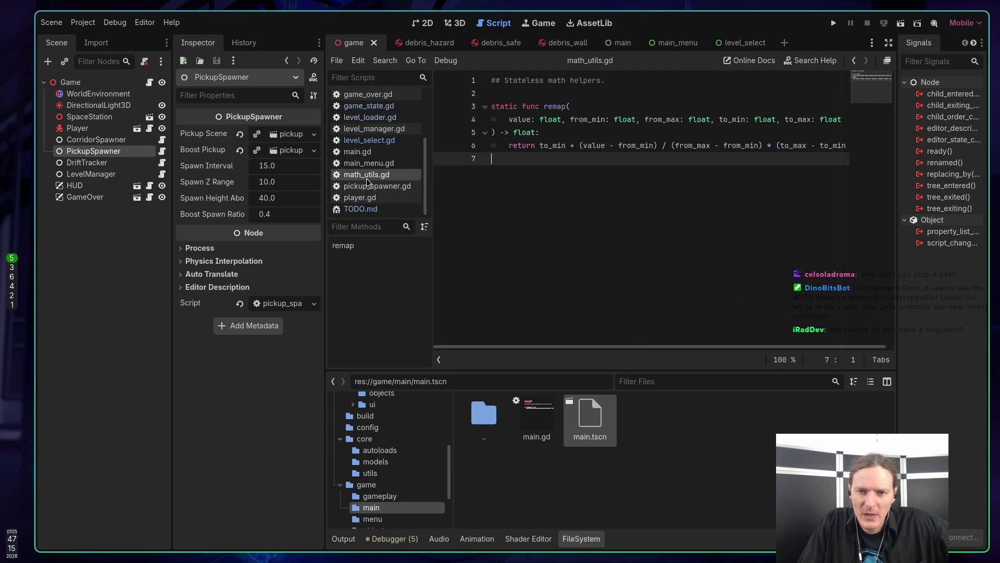
Review the math_utils.gd code, including the remap declaration and its trailing empty line
{"action": "left_click", "coordinate": [597, 107]}
{"action": "left_click", "coordinate": [589, 161]}
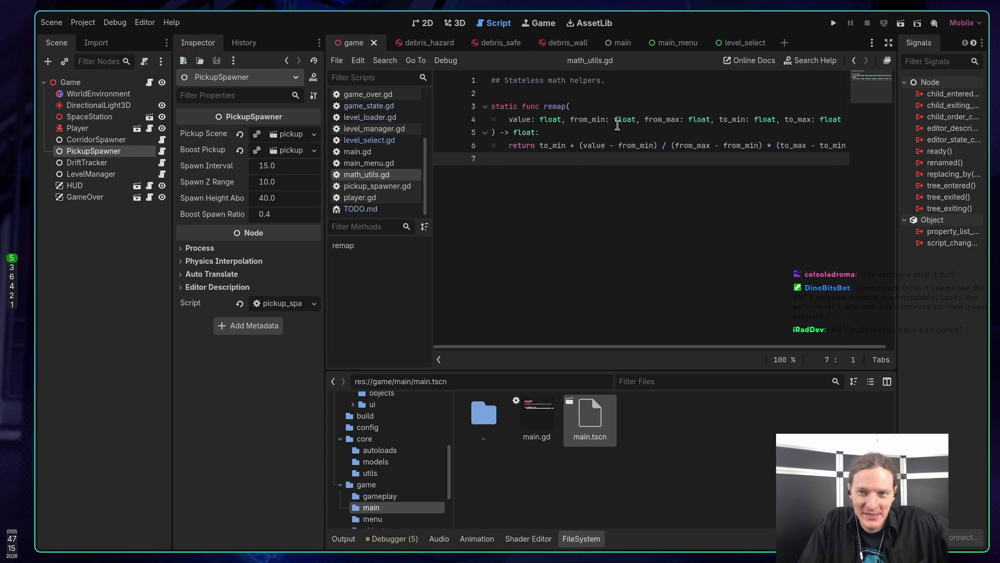
{"action": "left_click", "coordinate": [548, 94]}
{"action": "left_click", "coordinate": [570, 166]}
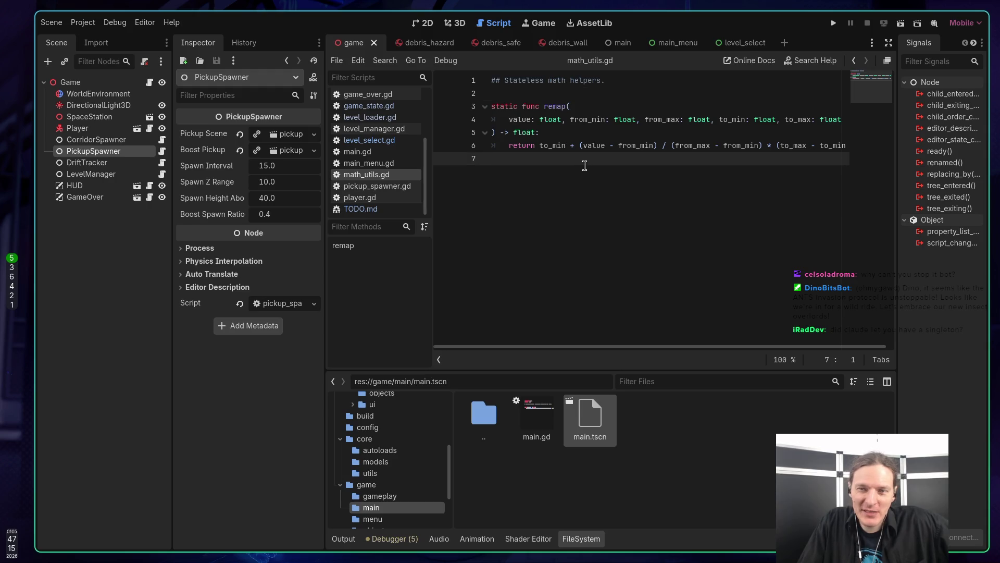
{"action": "left_click", "coordinate": [597, 108]}
{"action": "left_click", "coordinate": [574, 181]}
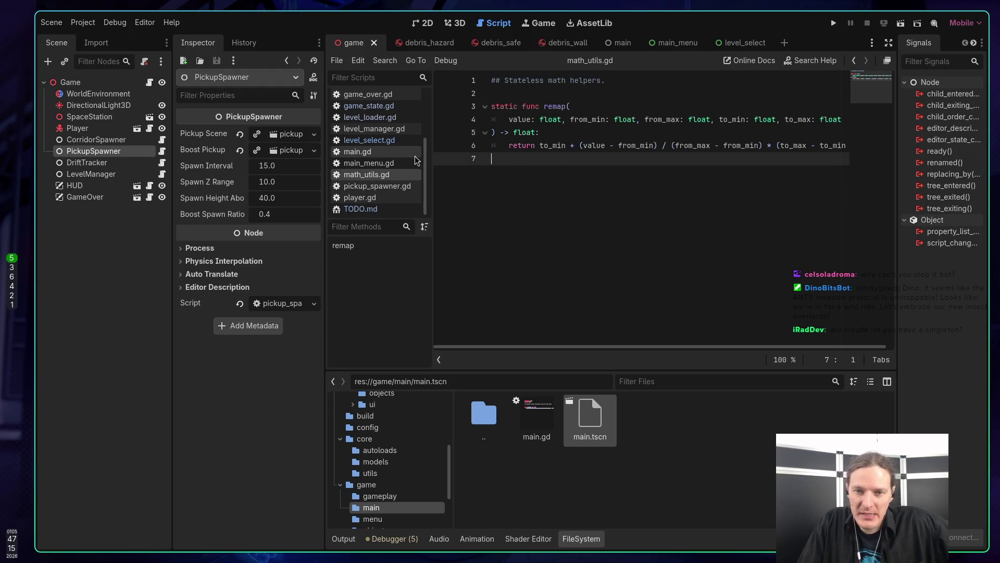
Show the res://core/autoloads/ folder, holding audio_manager.gd and game_state.gd, in FileSystem
{"action": "scroll", "coordinate": [380, 172], "scroll_direction": "up", "scroll_amount": 1}
{"action": "scroll", "coordinate": [379, 171], "scroll_direction": "up", "scroll_amount": 1}
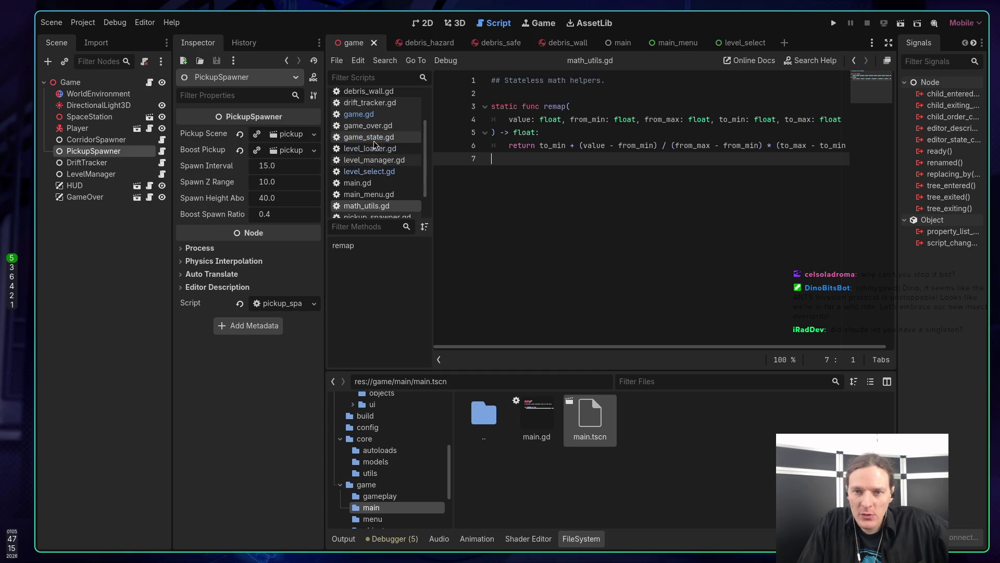
{"action": "left_click", "coordinate": [355, 450]}
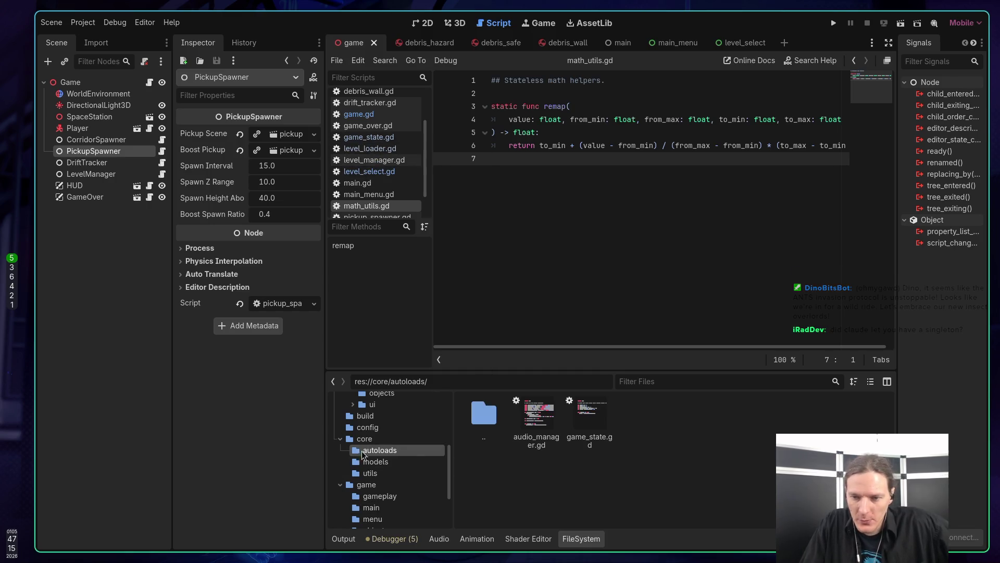
Load audio_manager.gd in the script editor and check the preloaded win.ogg resource info
{"action": "double_click", "coordinate": [554, 433]}
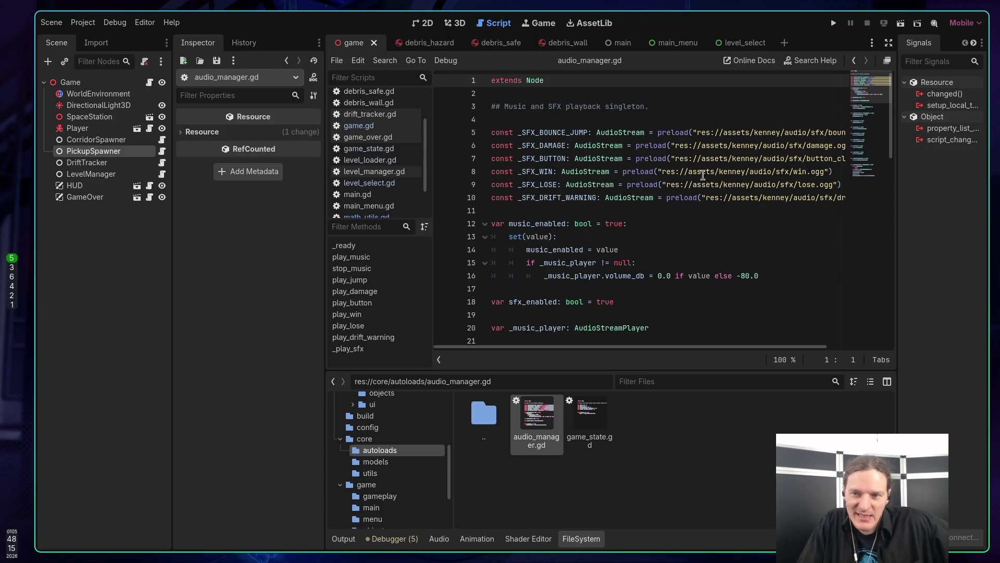
{"action": "mouse_move", "coordinate": [706, 172]}
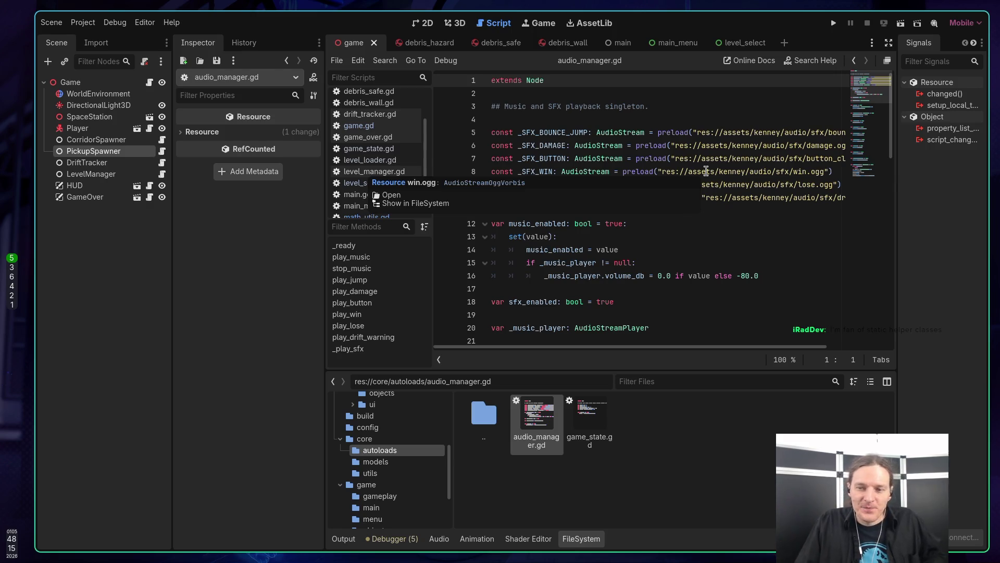
{"action": "left_click", "coordinate": [693, 228]}
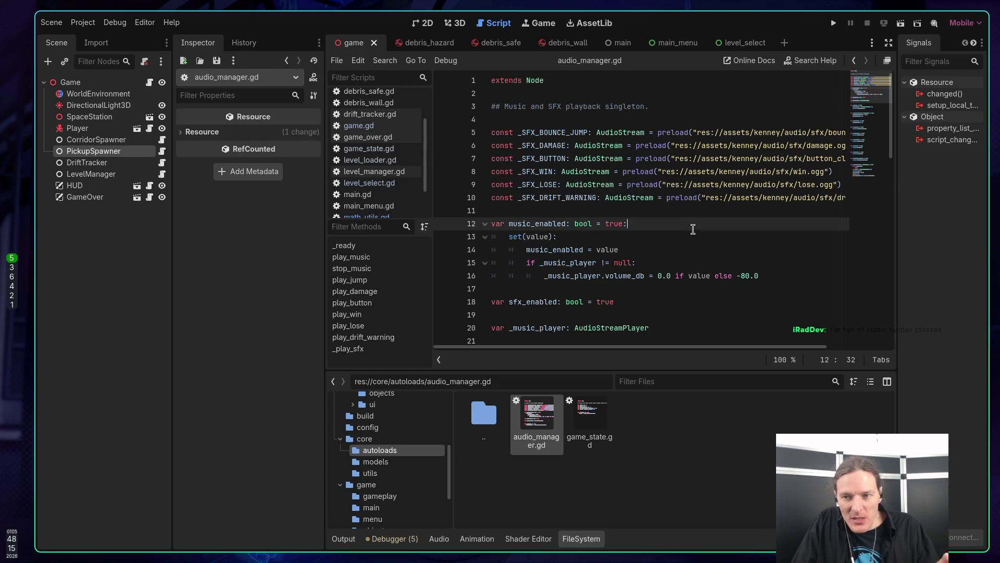
Inspect the music_enabled setter and its music player null check, then scroll toward play_win
{"action": "left_click", "coordinate": [676, 238]}
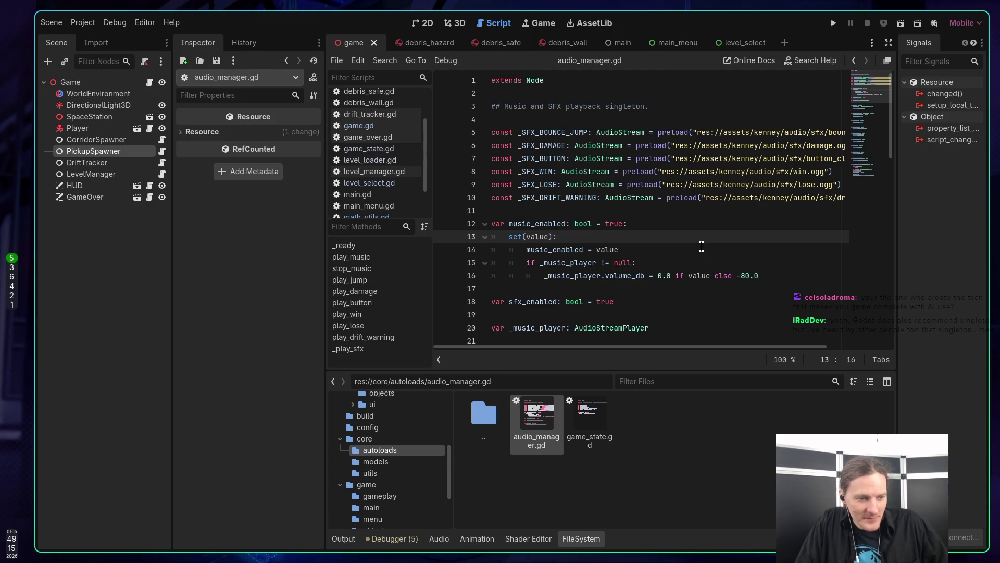
{"action": "left_click", "coordinate": [674, 252]}
{"action": "left_click", "coordinate": [645, 237]}
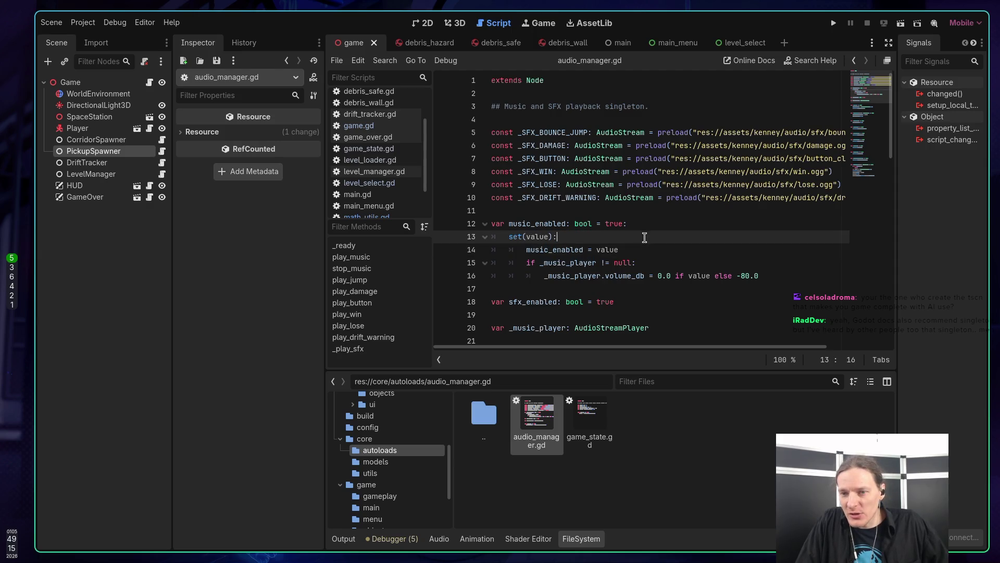
{"action": "left_click", "coordinate": [658, 265]}
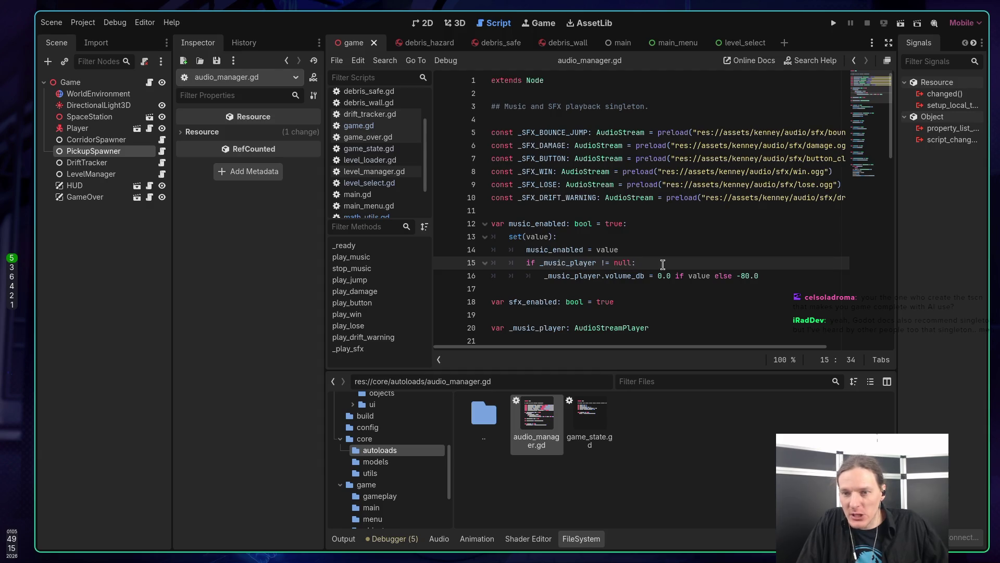
{"action": "left_click", "coordinate": [655, 251]}
{"action": "left_click", "coordinate": [655, 264]}
{"action": "left_click", "coordinate": [654, 289]}
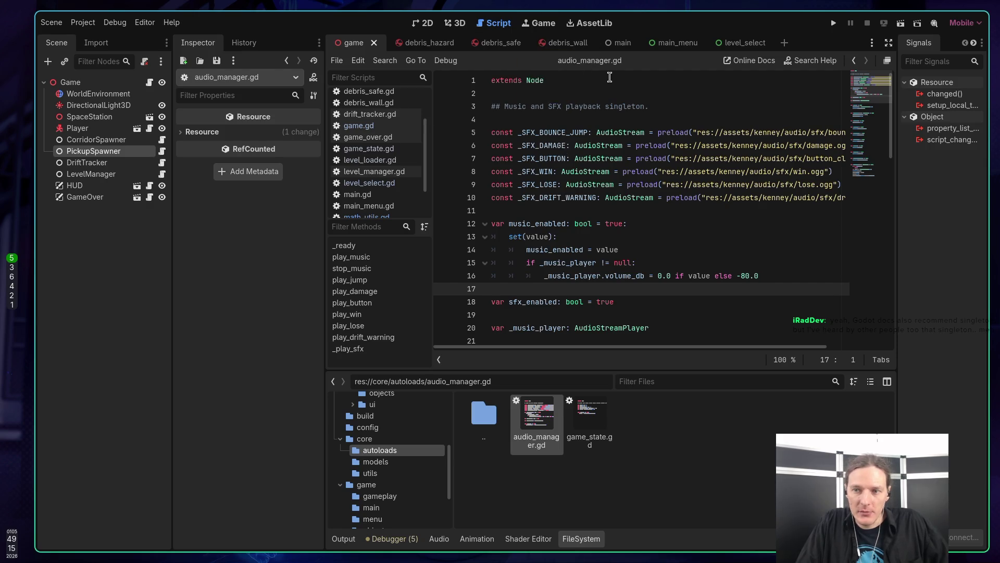
{"action": "scroll", "coordinate": [632, 103], "scroll_direction": "down", "scroll_amount": 15}
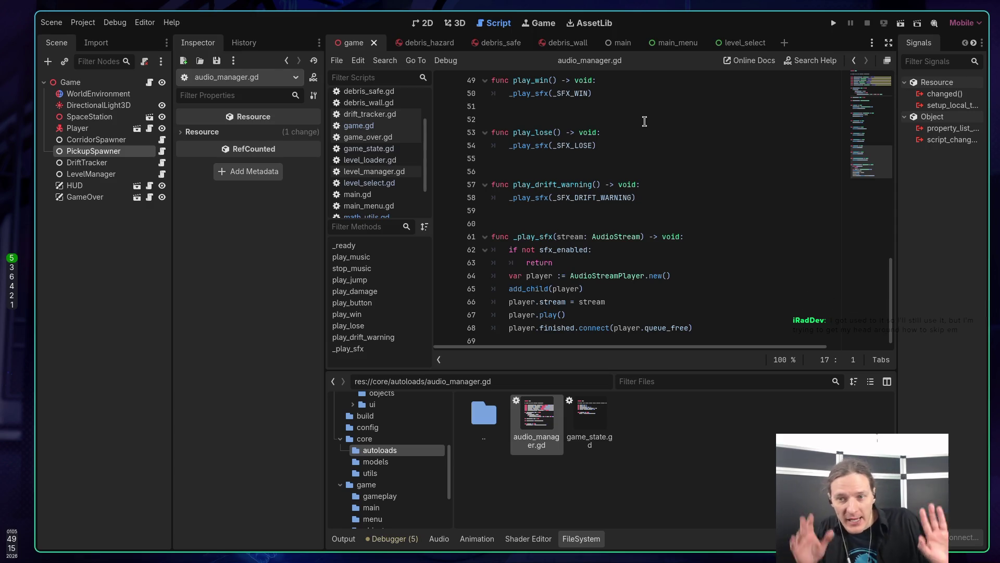
{"action": "scroll", "coordinate": [644, 121], "scroll_direction": "up", "scroll_amount": 14}
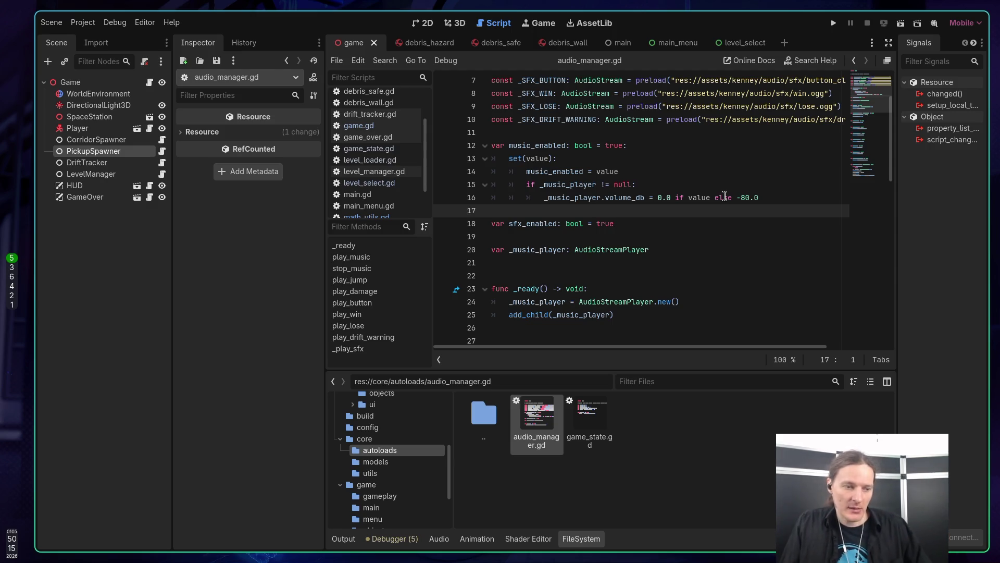
{"action": "scroll", "coordinate": [721, 195], "scroll_direction": "down", "scroll_amount": 2}
{"action": "left_click_drag", "start_coordinate": [592, 237], "coordinate": [626, 250]}
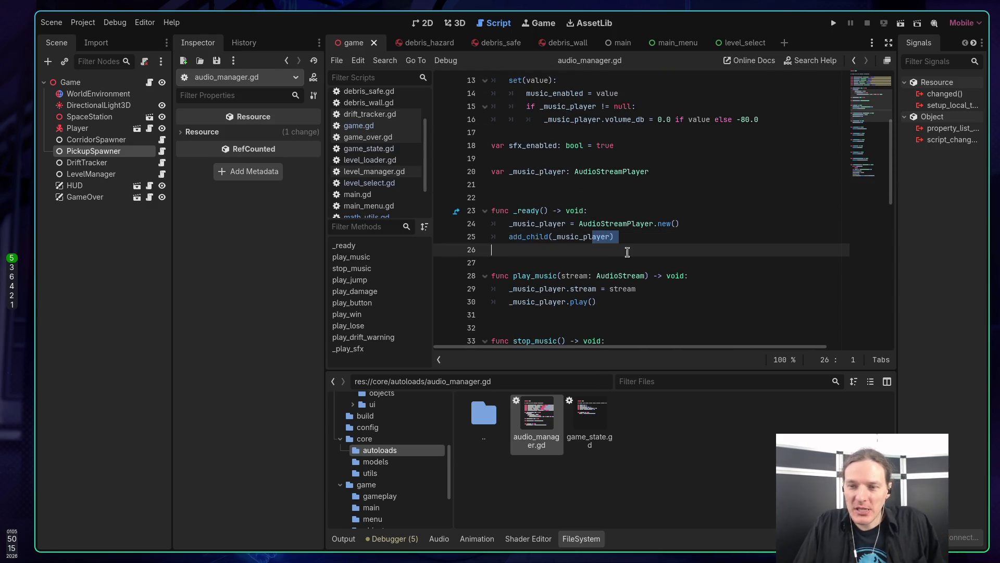
{"action": "left_click", "coordinate": [626, 252]}
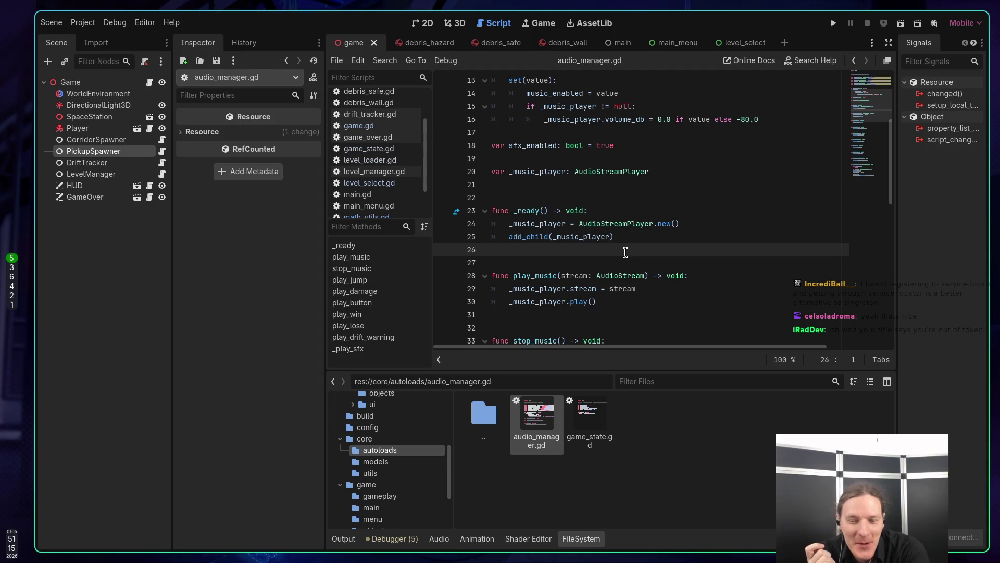
Bring up Claude's usage page showing weekly all-models limit 33% used and session at 0%
{"action": "key", "text": "super+2"}
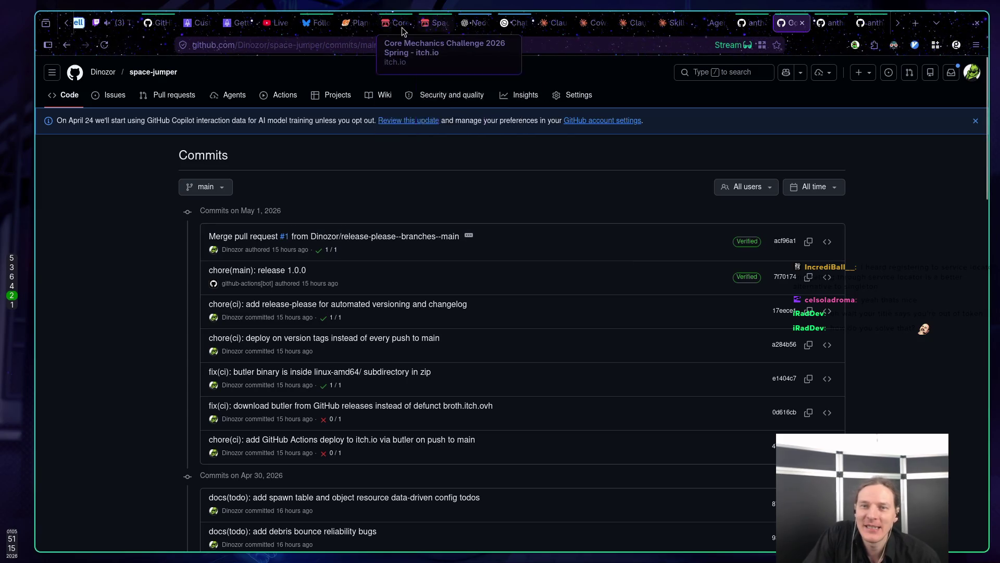
{"action": "left_click", "coordinate": [430, 24]}
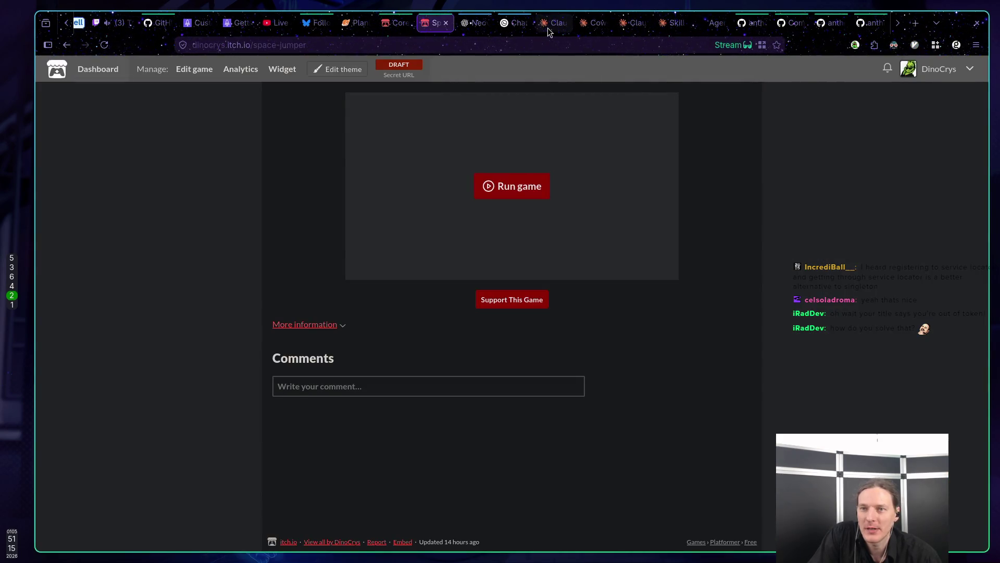
{"action": "left_click", "coordinate": [548, 27]}
{"action": "left_click_drag", "start_coordinate": [405, 163], "coordinate": [421, 166]}
{"action": "key", "text": "super+1"}
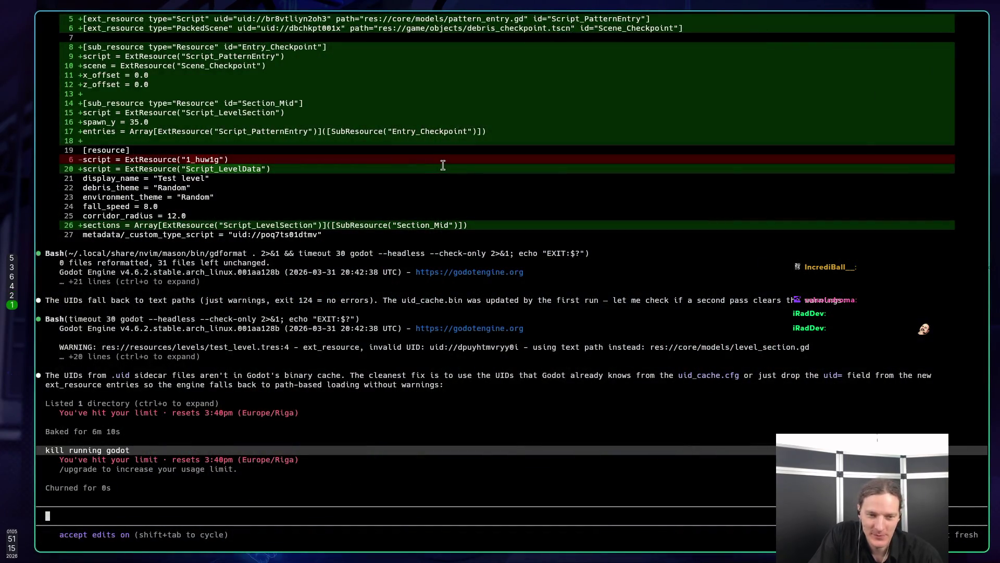
{"action": "key", "text": "super+2"}
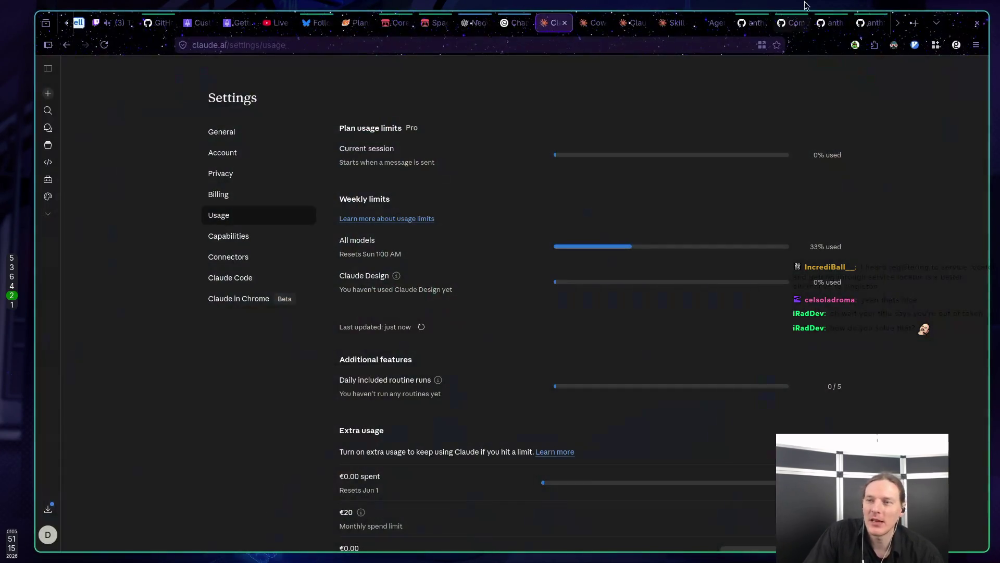
Send the drafted prompt asking for meta progression, local scoreboard and extra player abilities
{"action": "left_click", "coordinate": [599, 27]}
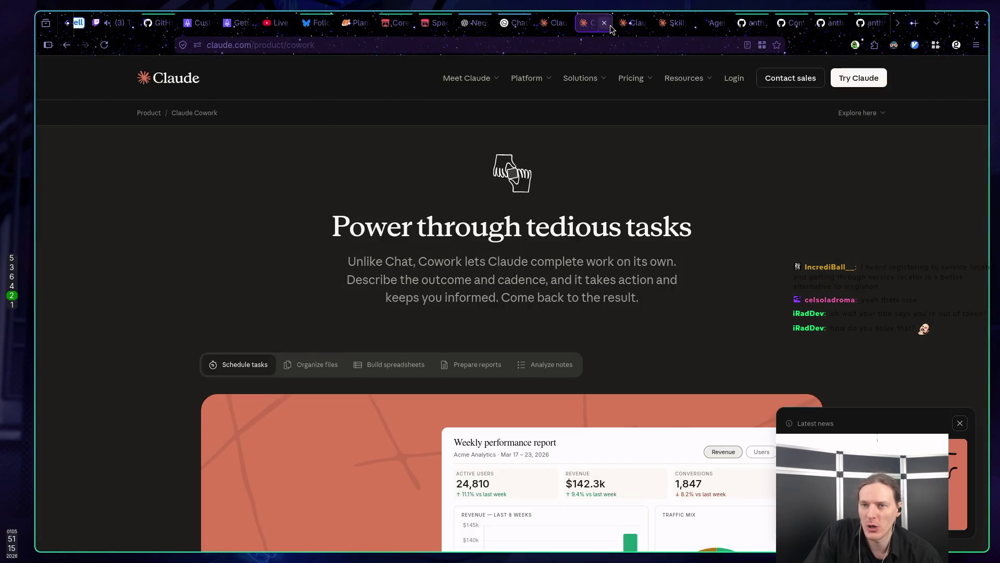
{"action": "left_click", "coordinate": [634, 27]}
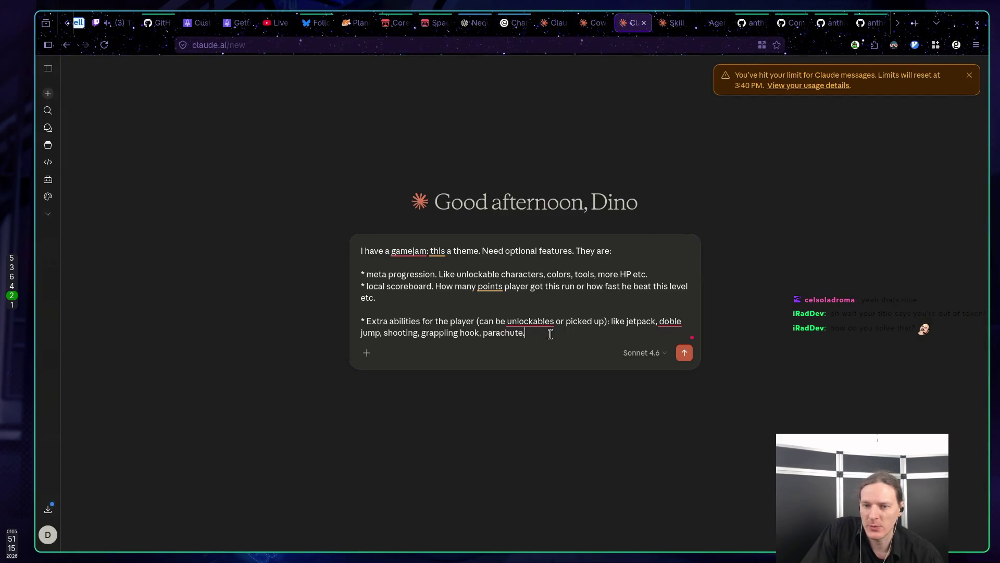
{"action": "key", "text": "Return"}
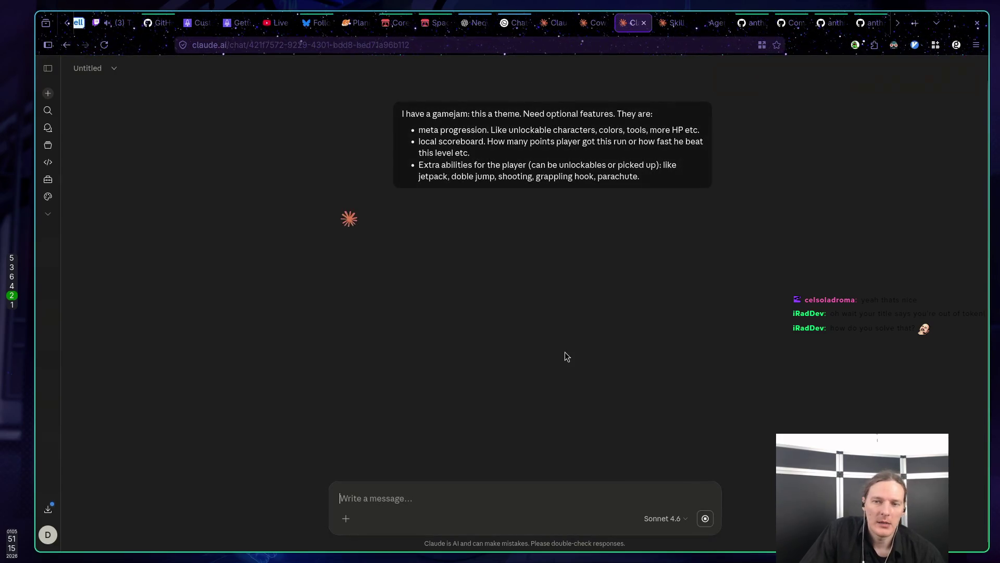
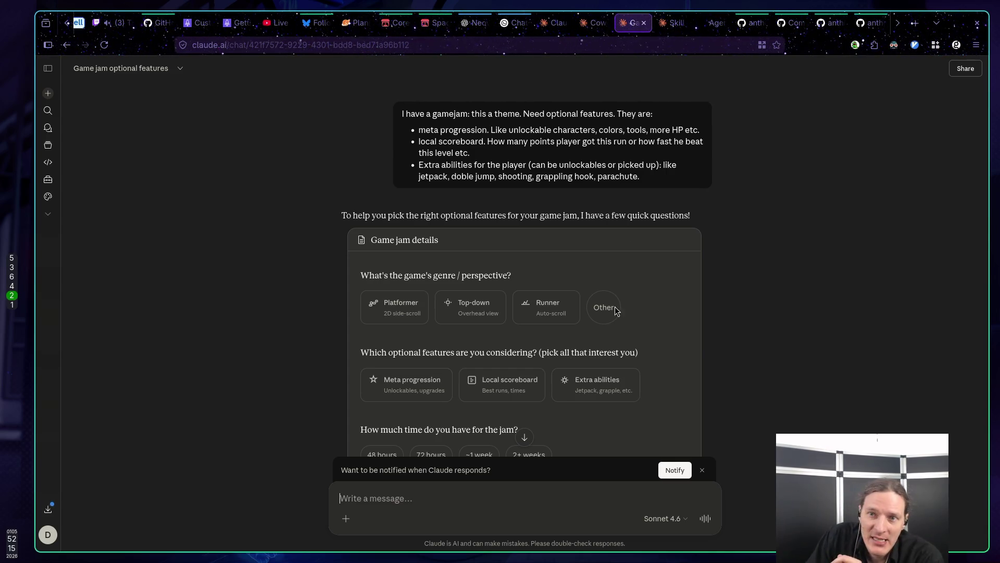
Switch from the Claude.ai chat to the Godot editor showing audio_manager.gd
{"action": "key", "text": "super+5"}
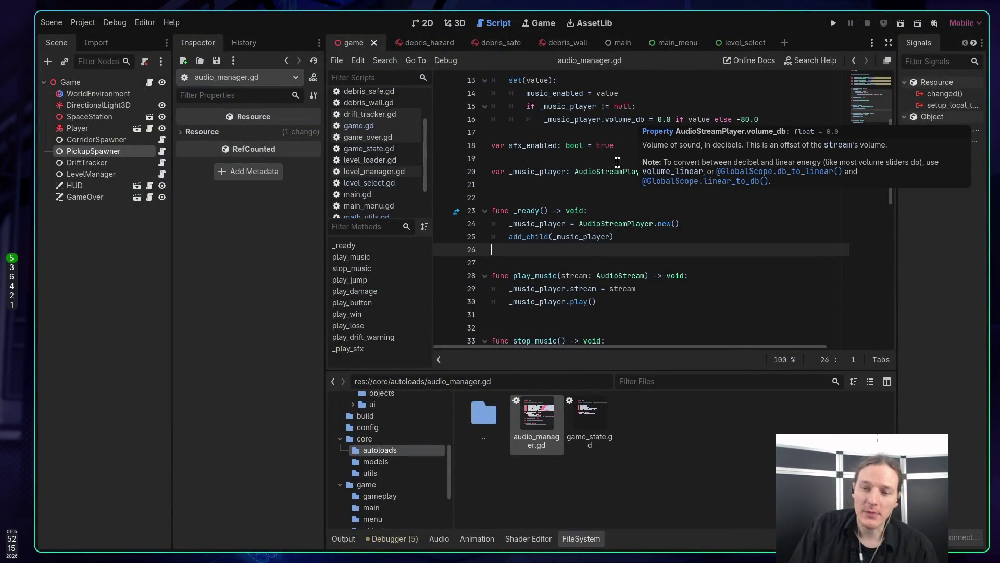
Run the game, remap Move Left to A, play until destroyed, then return to the main menu
{"action": "key", "text": "F5"}
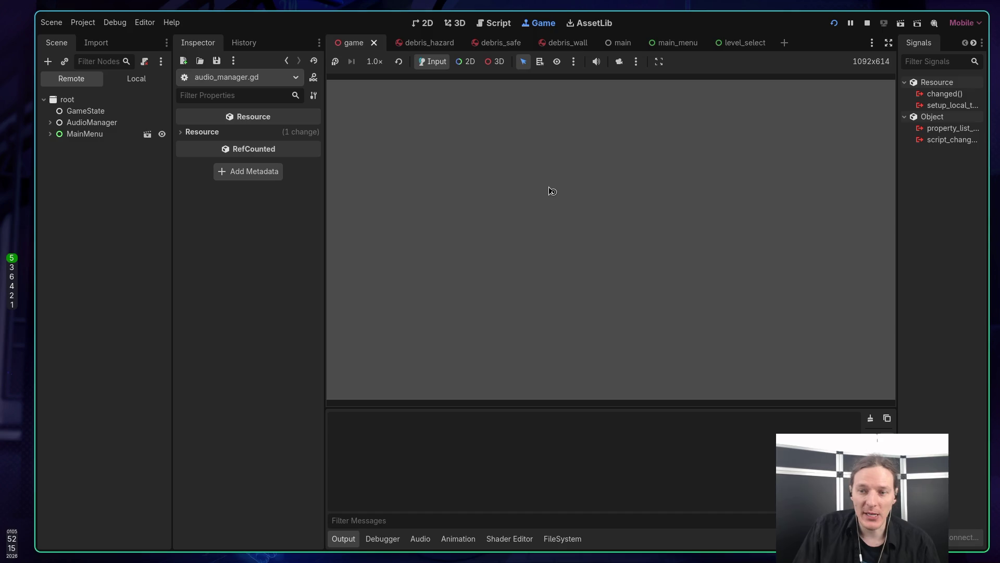
{"action": "left_click", "coordinate": [605, 227]}
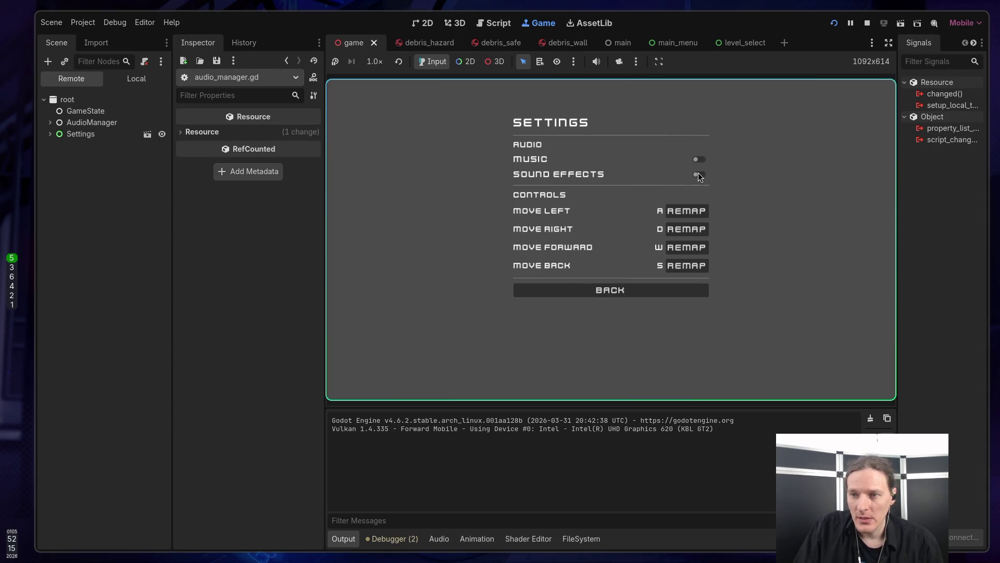
{"action": "left_click", "coordinate": [689, 211]}
{"action": "key", "text": "a"}
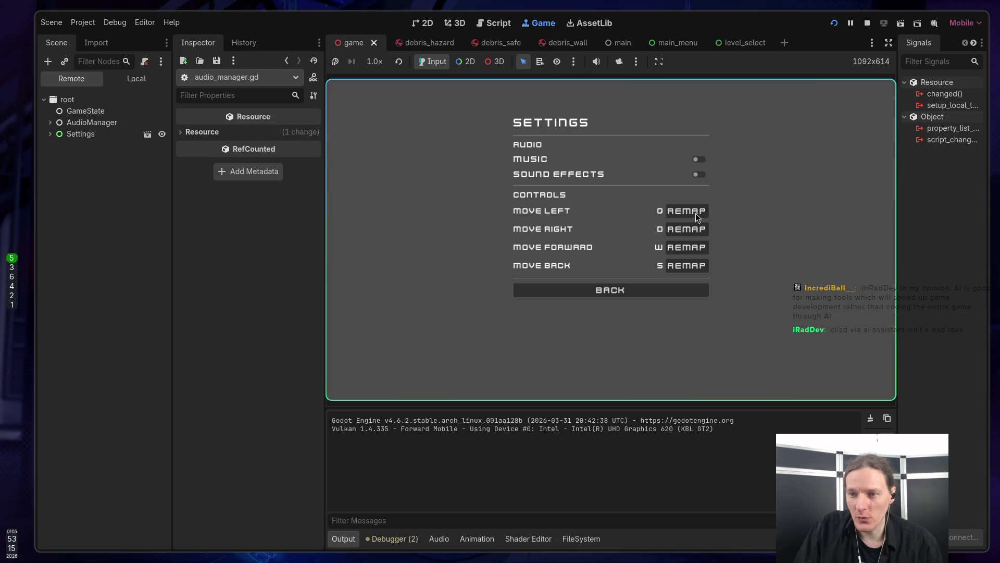
{"action": "left_click", "coordinate": [625, 289]}
{"action": "left_click", "coordinate": [602, 190]}
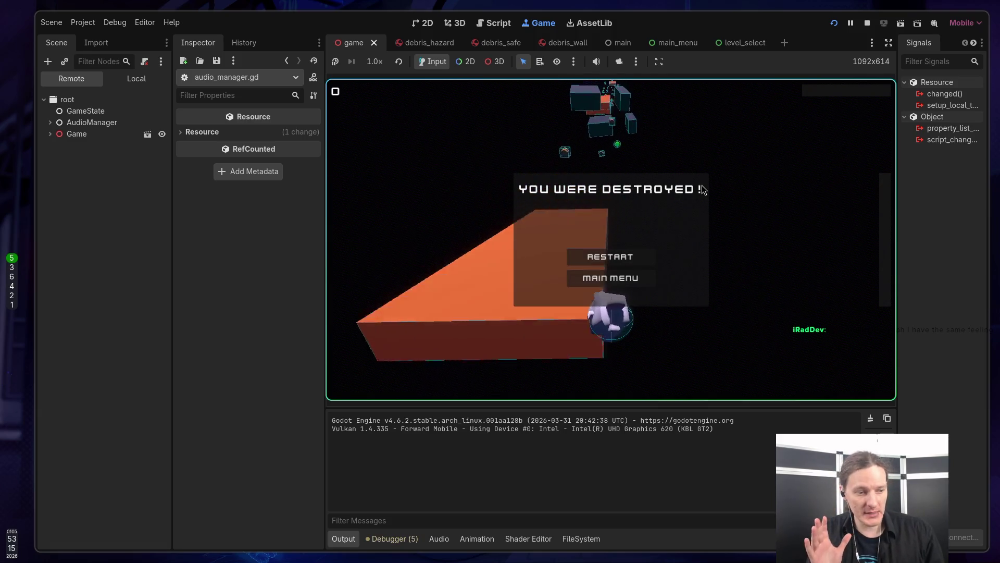
{"action": "left_click", "coordinate": [613, 281]}
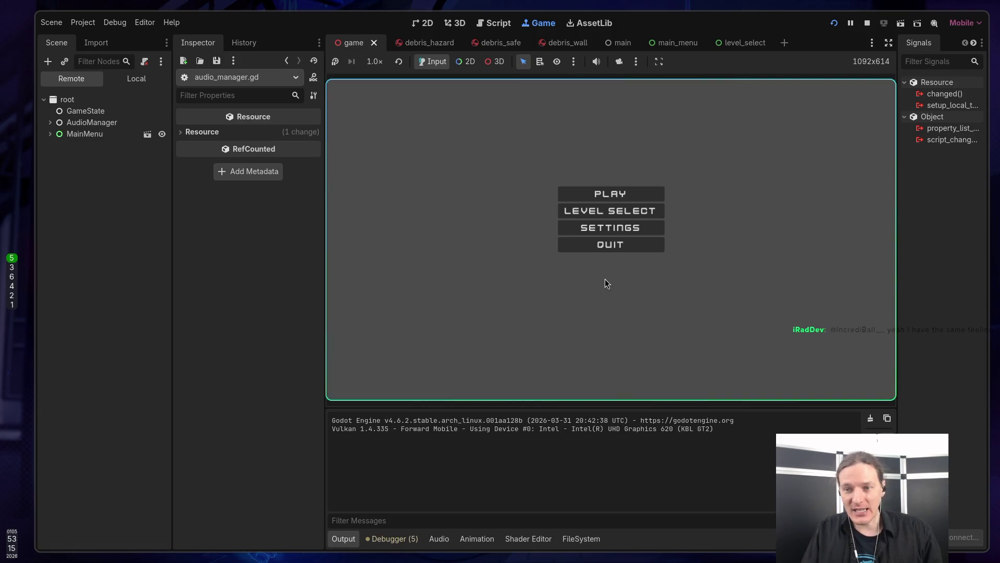
Restart the game, play a fresh run of the level, then stop debugging
{"action": "left_click", "coordinate": [608, 243]}
{"action": "key", "text": "F5"}
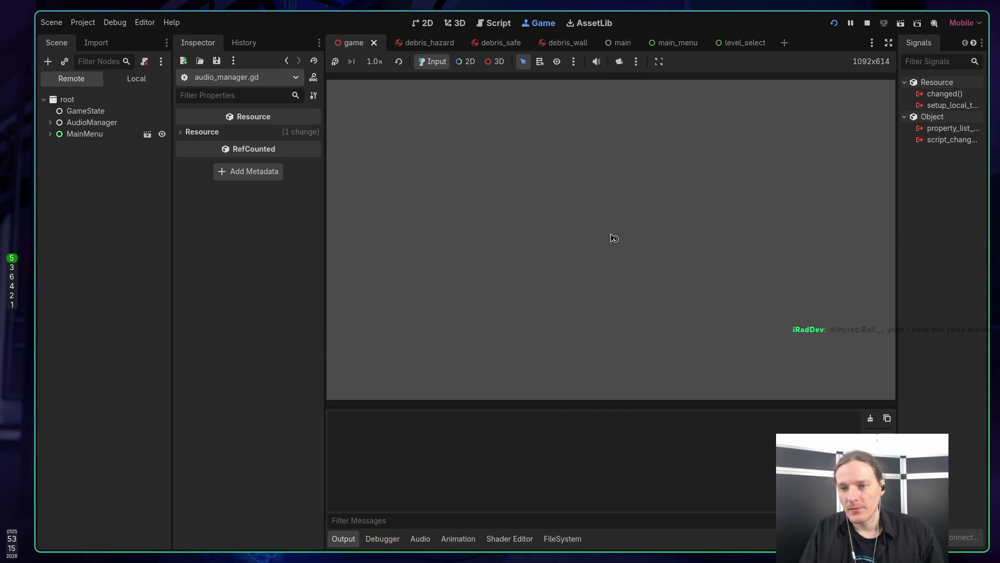
{"action": "left_click", "coordinate": [607, 197]}
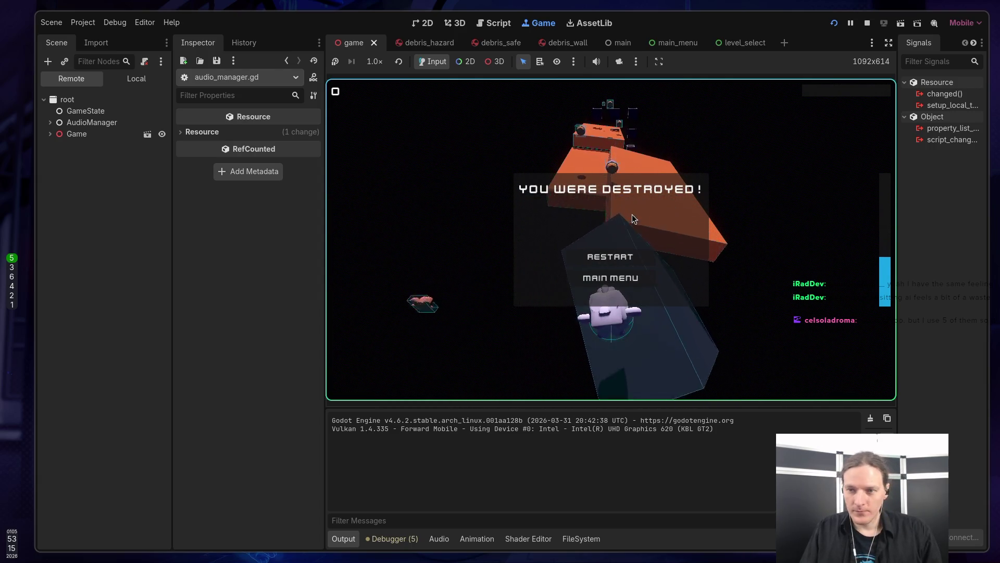
{"action": "left_click", "coordinate": [868, 23]}
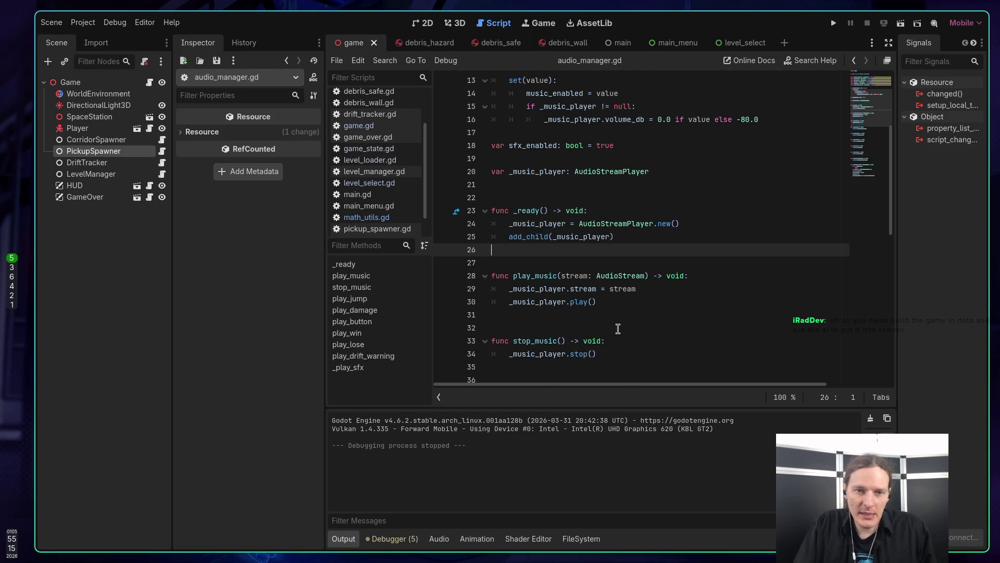
Place the caret on blank lines in audio_manager.gd, then switch to the Claude Code terminal
{"action": "left_click", "coordinate": [587, 262]}
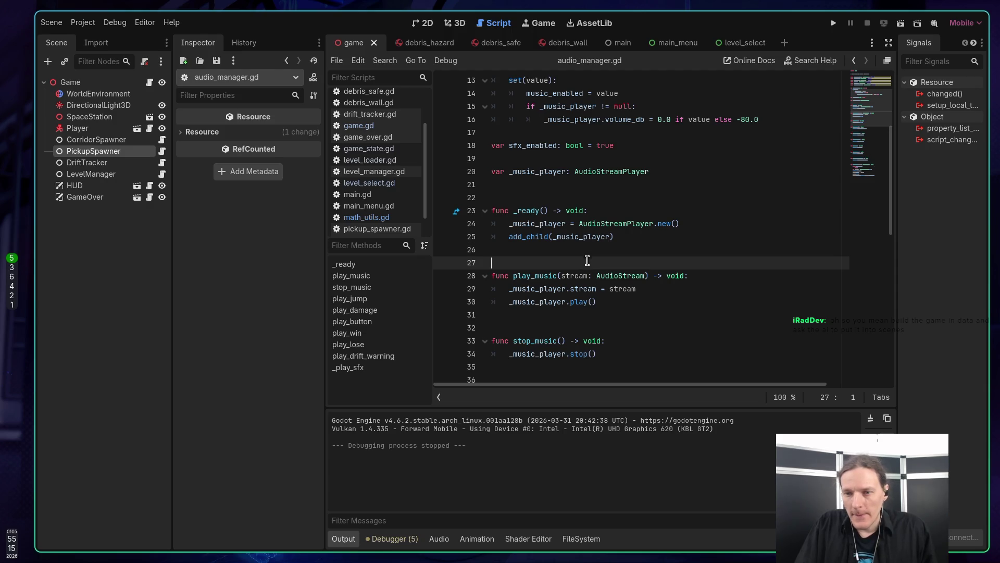
{"action": "left_click", "coordinate": [615, 313]}
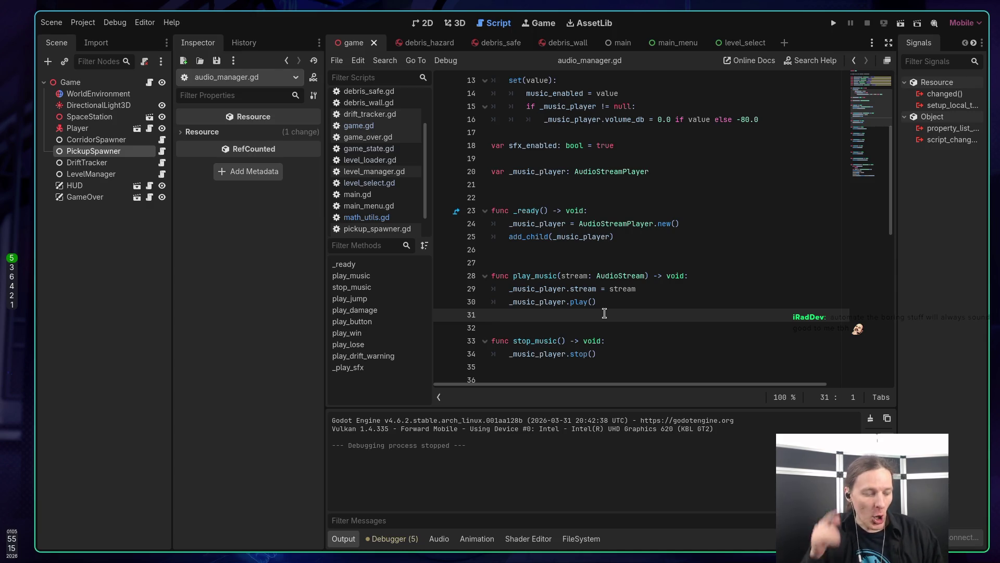
{"action": "key", "text": "super+1"}
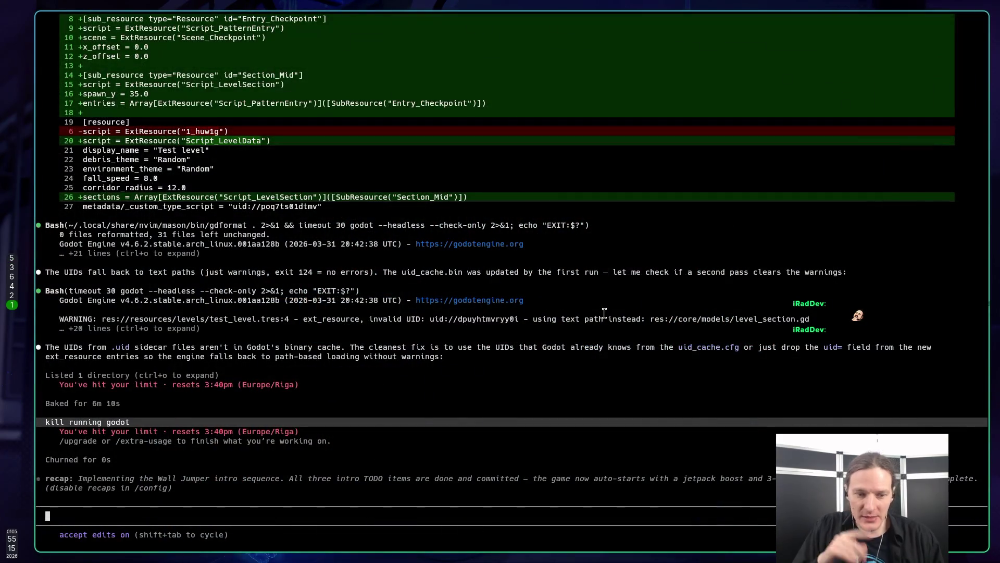
Type /brain in Claude Code, clear it, and switch back to the Claude.ai chat
{"action": "type", "text": "/brain"}
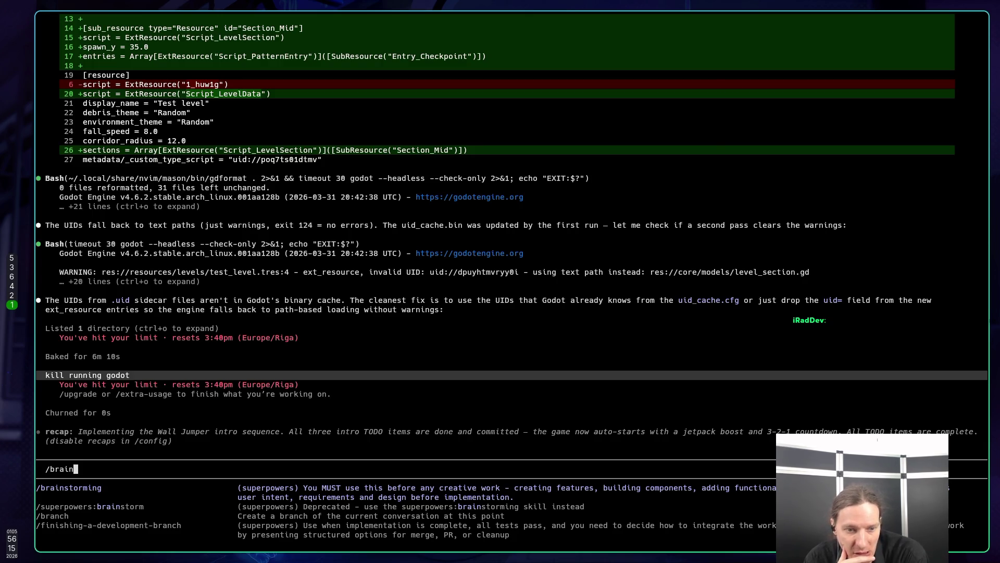
{"action": "key", "text": "BackSpace"}
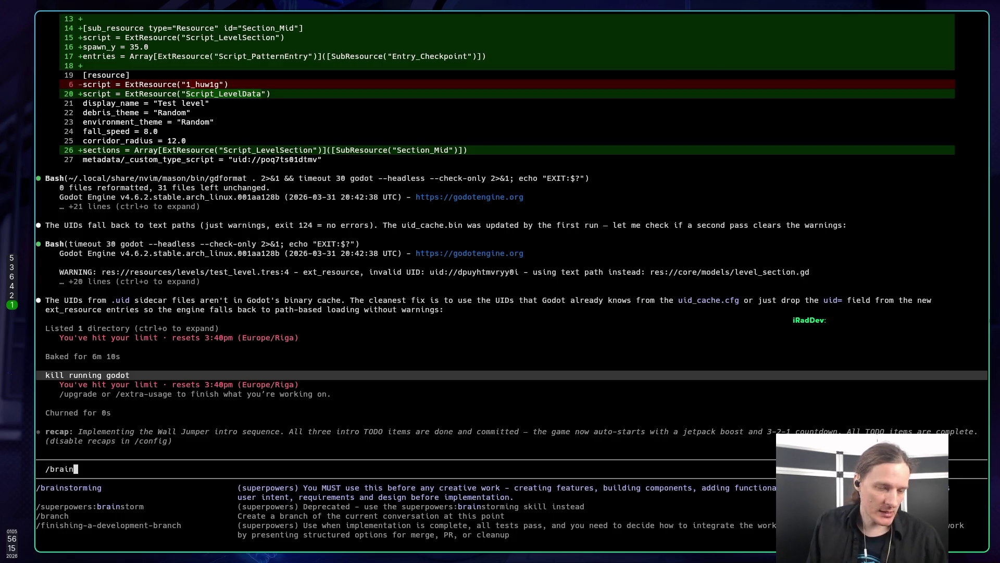
{"action": "key", "text": "ctrl+c"}
{"action": "key", "text": "super+2"}
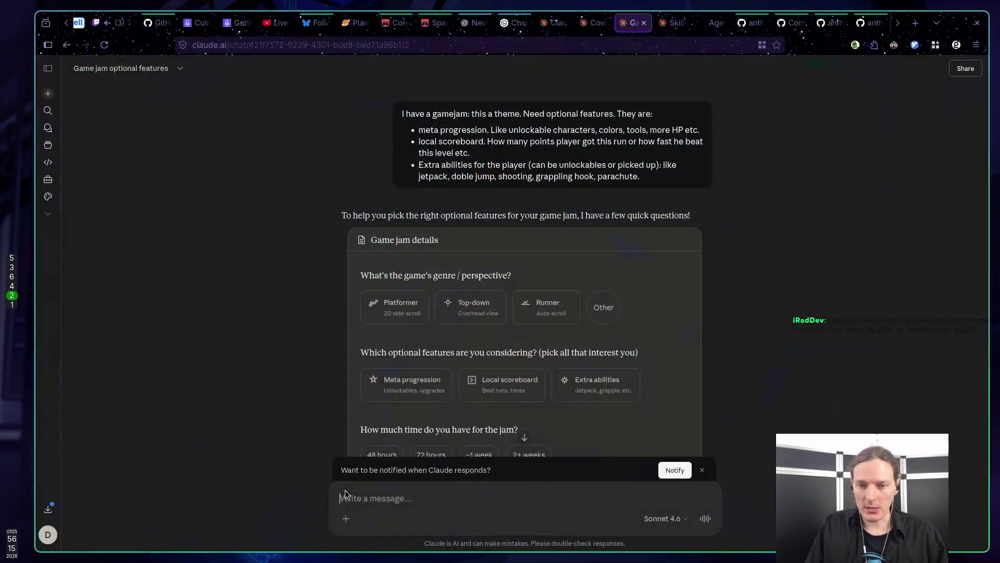
Send 'please just rewrite my original text of optional features nicely. rate it by difficulty: Easy, Medium, Hard'
{"action": "scroll", "coordinate": [360, 391], "scroll_direction": "down", "scroll_amount": 5}
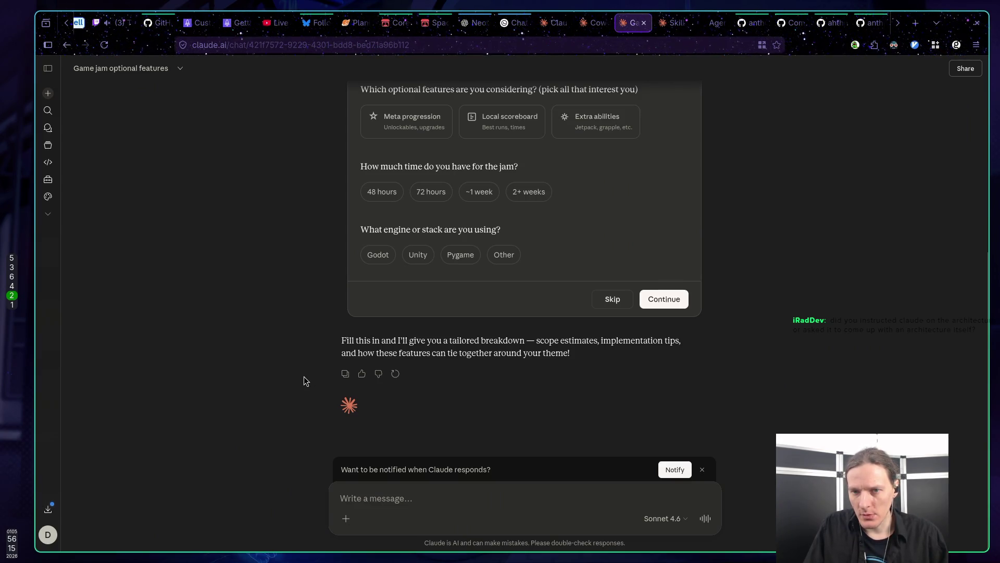
{"action": "scroll", "coordinate": [305, 377], "scroll_direction": "up", "scroll_amount": 5}
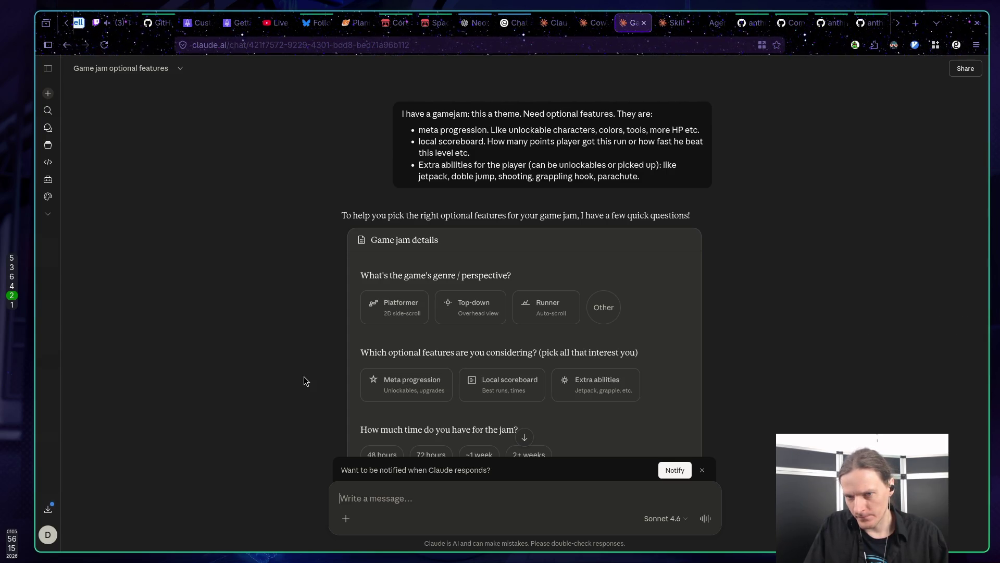
{"action": "scroll", "coordinate": [304, 376], "scroll_direction": "down", "scroll_amount": 5}
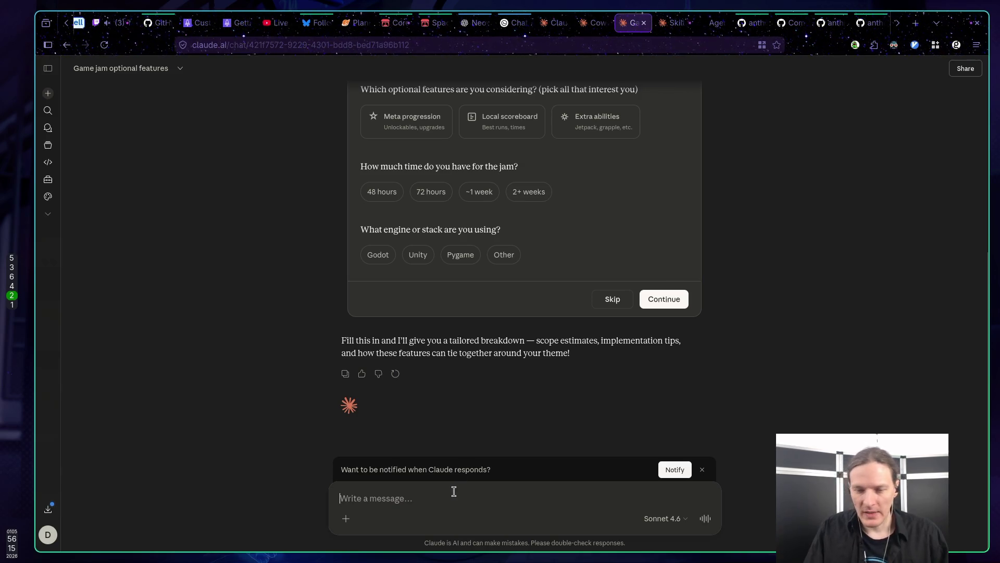
{"action": "type", "text": "please just rewrite my original"}
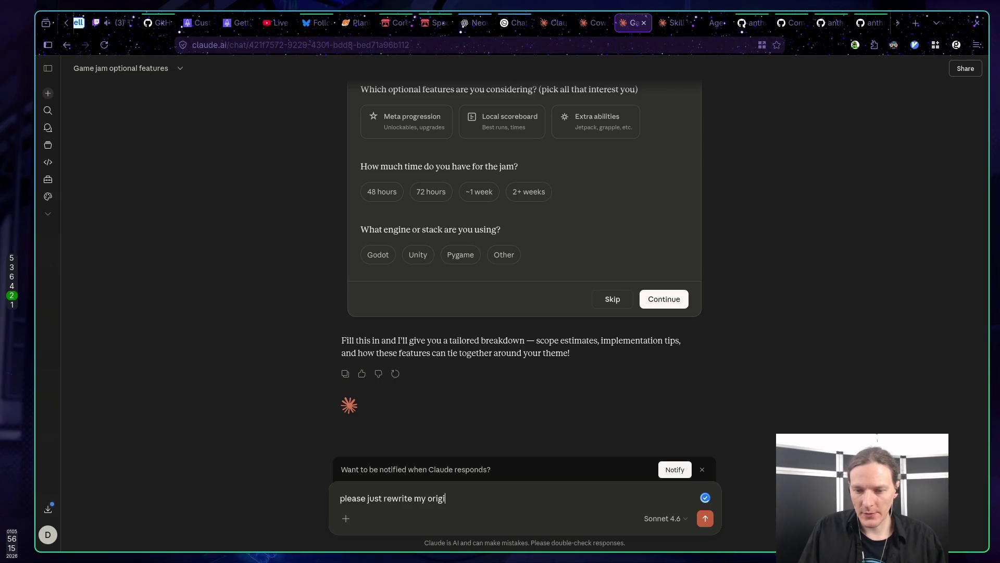
{"action": "scroll", "coordinate": [490, 378], "scroll_direction": "up", "scroll_amount": 5}
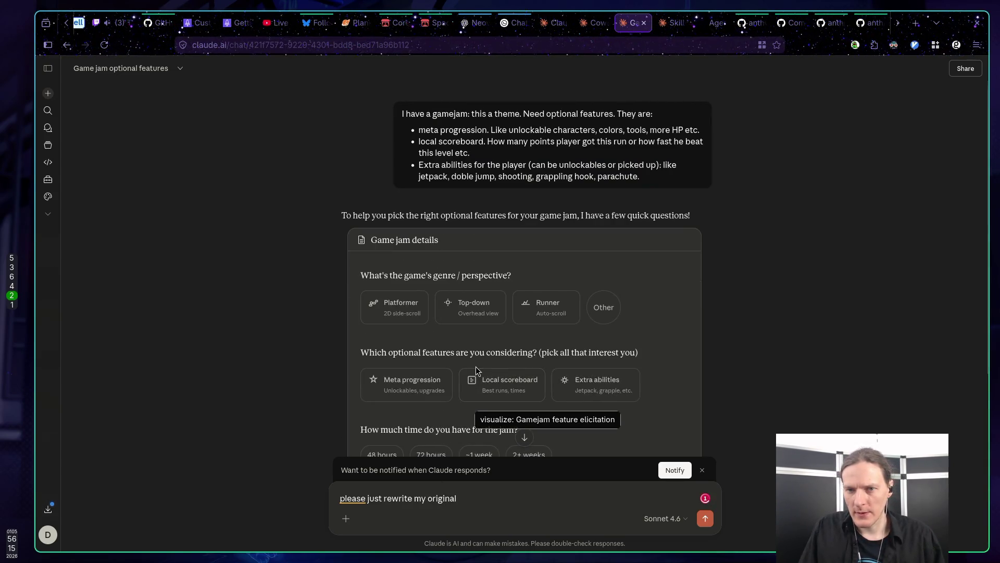
{"action": "scroll", "coordinate": [469, 354], "scroll_direction": "down", "scroll_amount": 5}
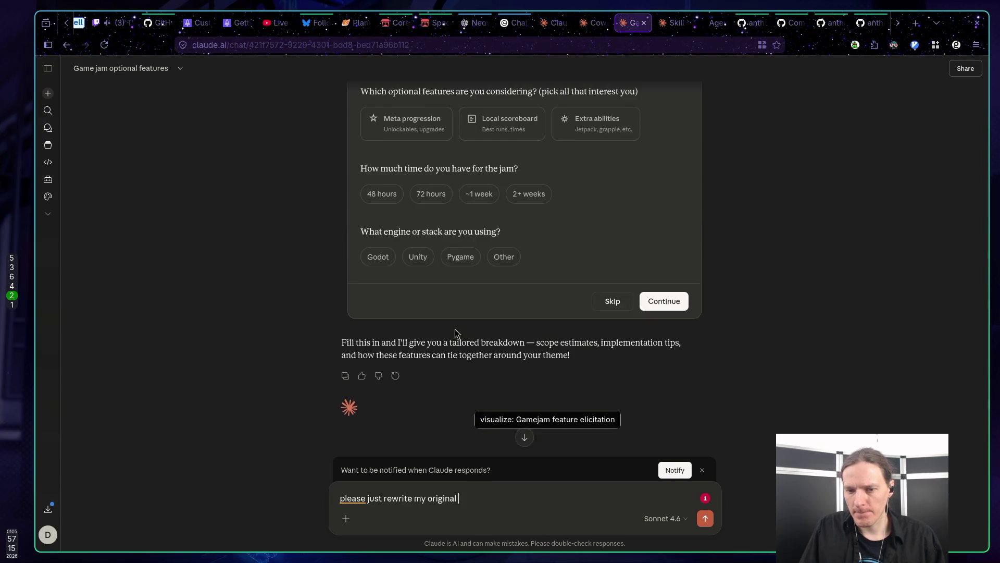
{"action": "type", "text": "text of "}
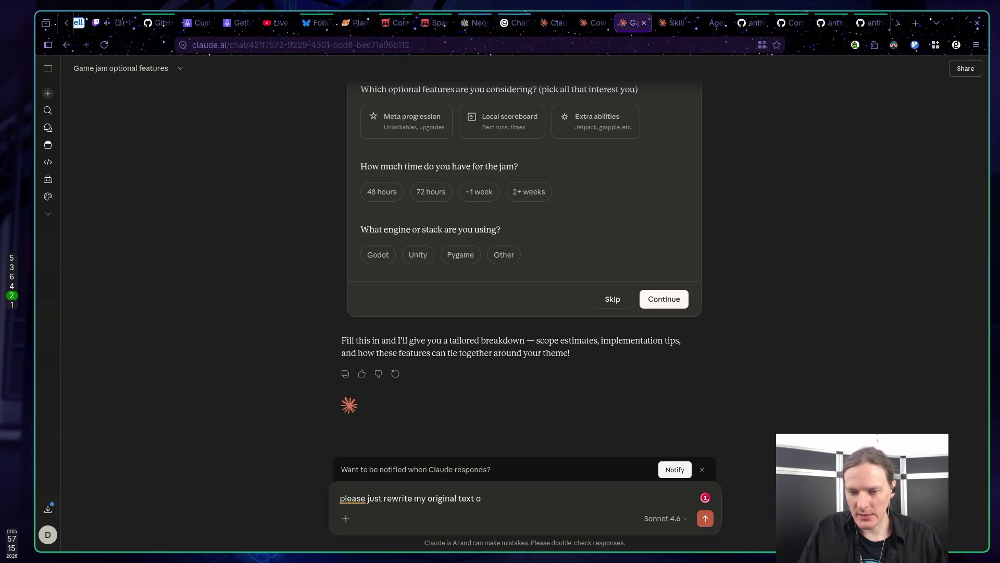
{"action": "type", "text": "op"}
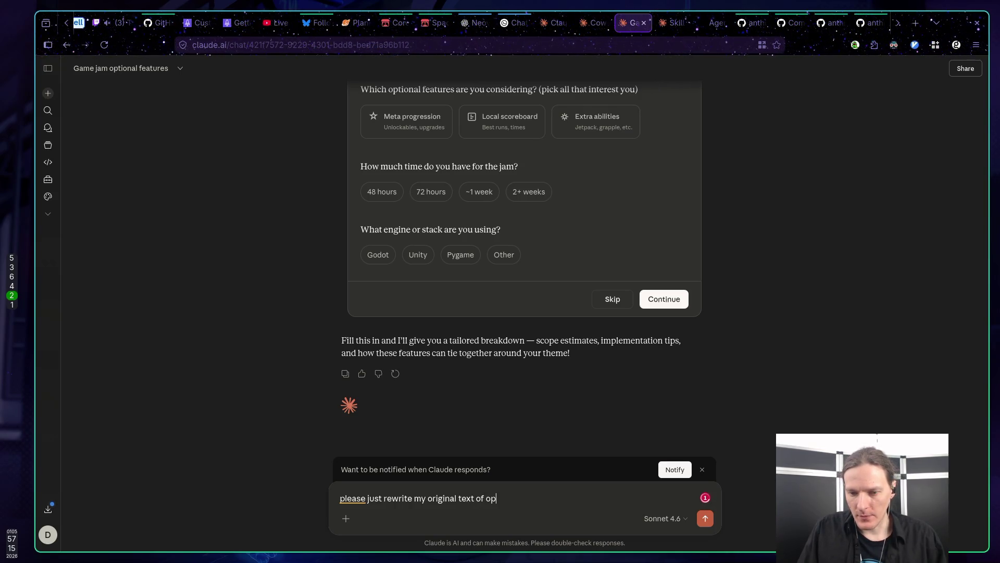
{"action": "type", "text": "tional featur"}
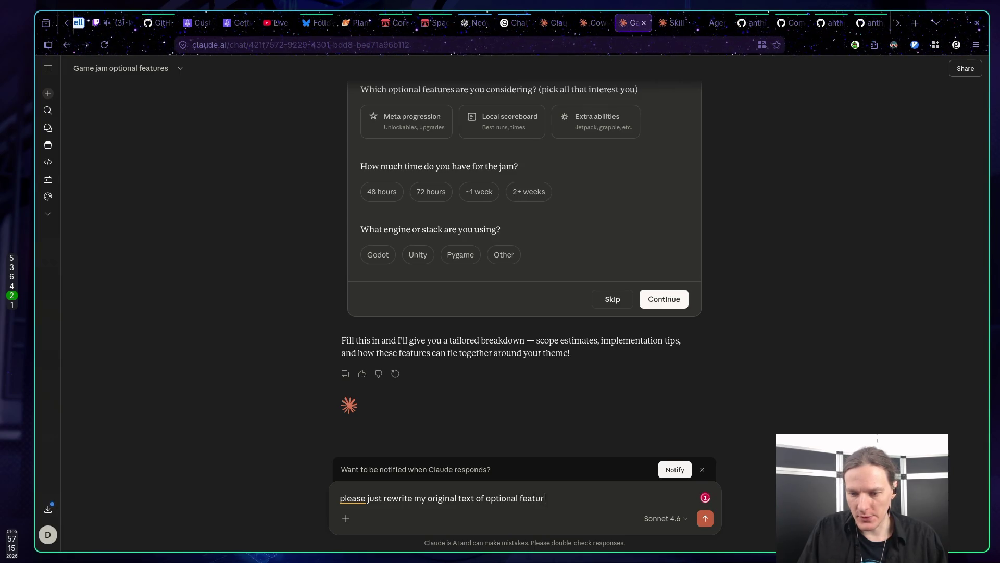
{"action": "type", "text": "es nicely."}
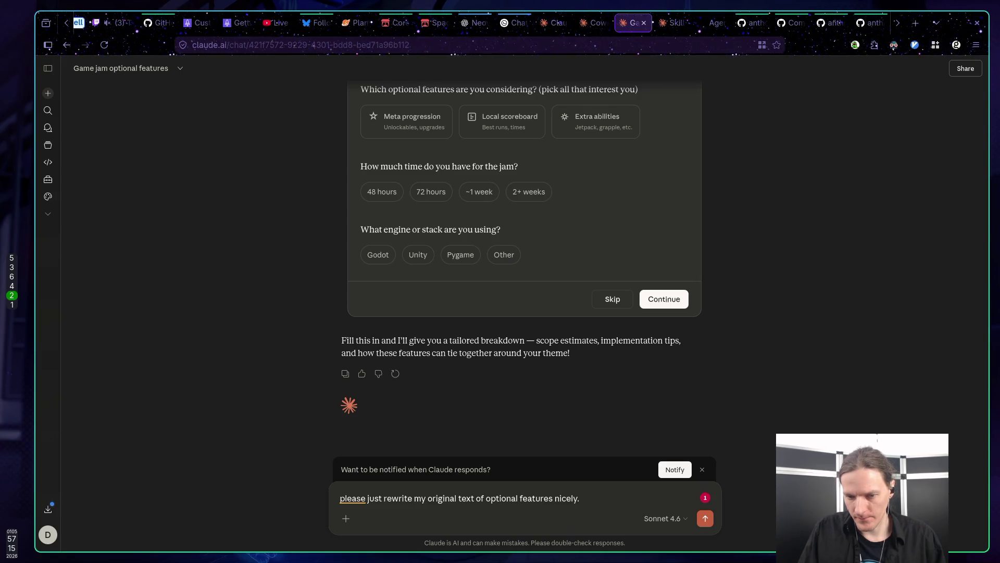
{"action": "type", "text": " rate it b"}
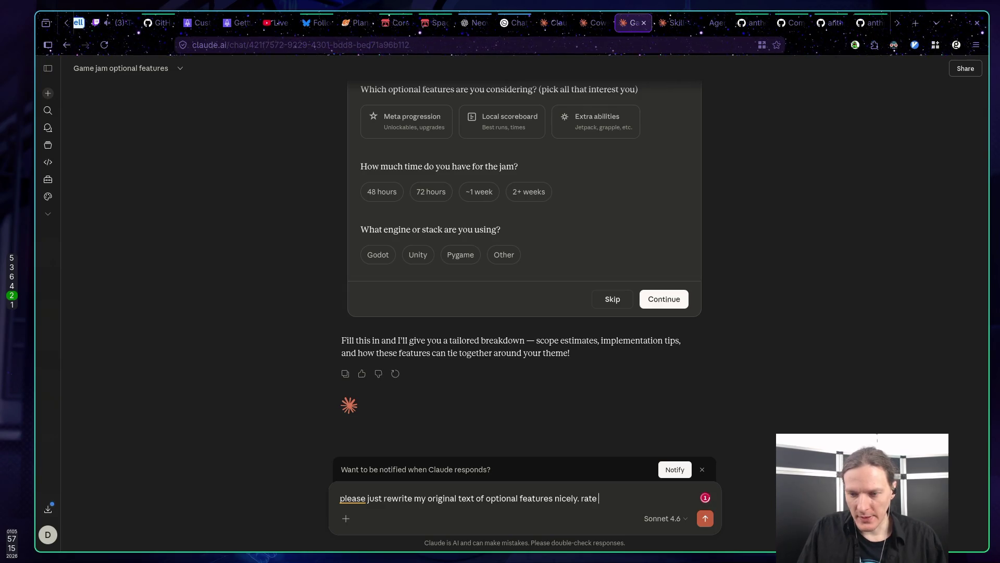
{"action": "type", "text": "y diff"}
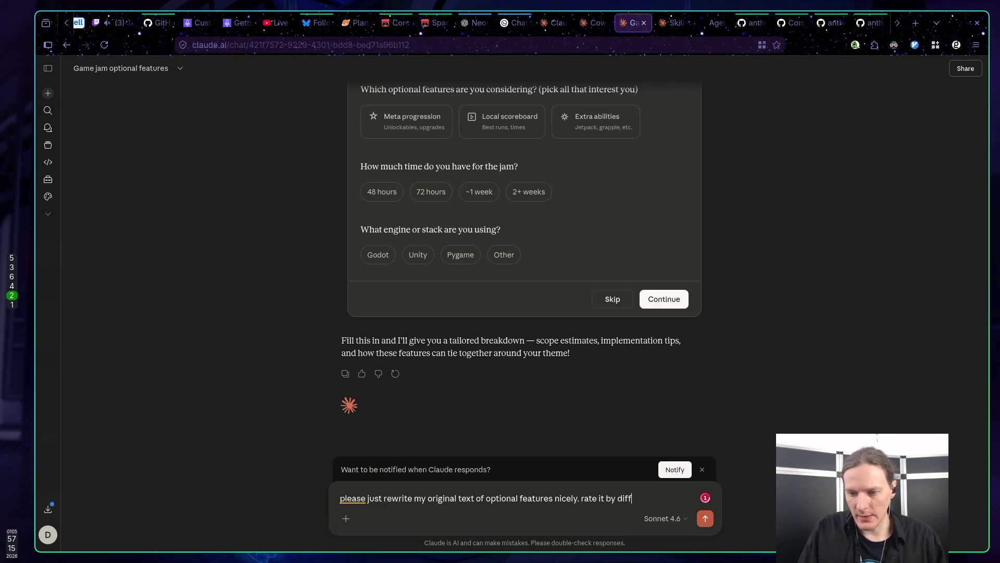
{"action": "type", "text": "iculty fr"}
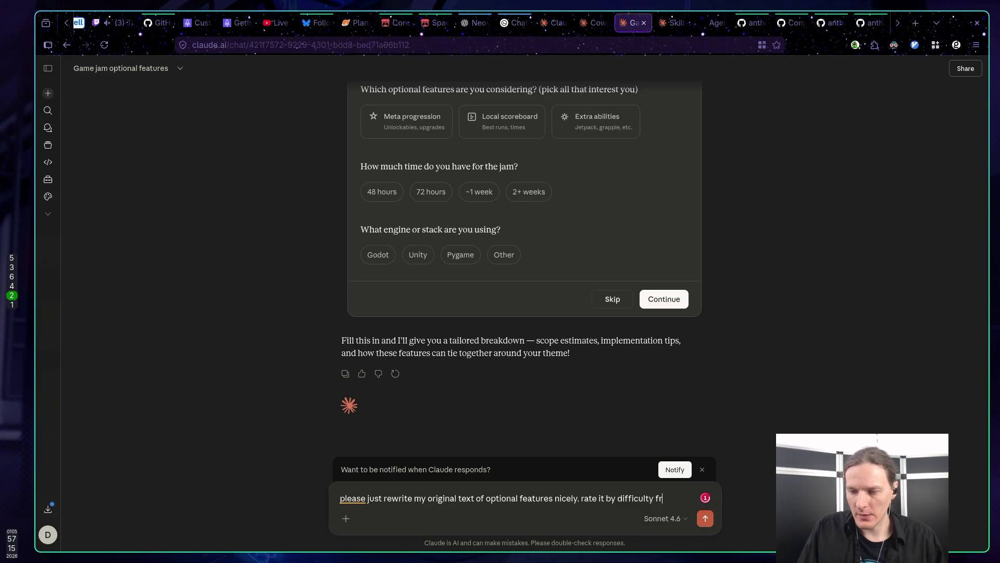
{"action": "type", "text": "om Ea"}
{"action": "key", "text": "BackSpace"}
{"action": "key", "text": "BackSpace"}
{"action": "key", "text": "BackSpace"}
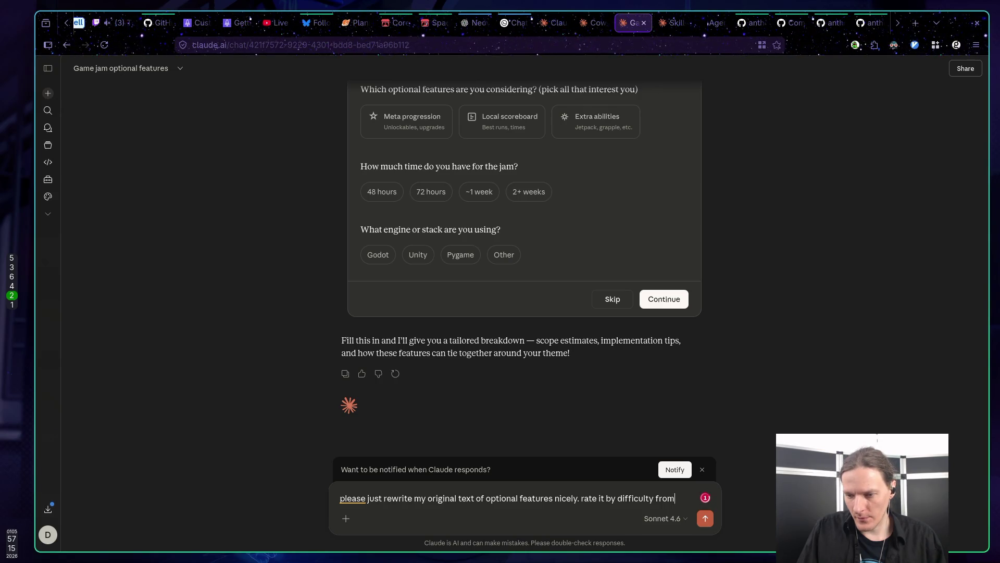
{"action": "type", "text": ": Easym"}
{"action": "key", "text": "BackSpace"}
{"action": "type", "text": ", Mediu"}
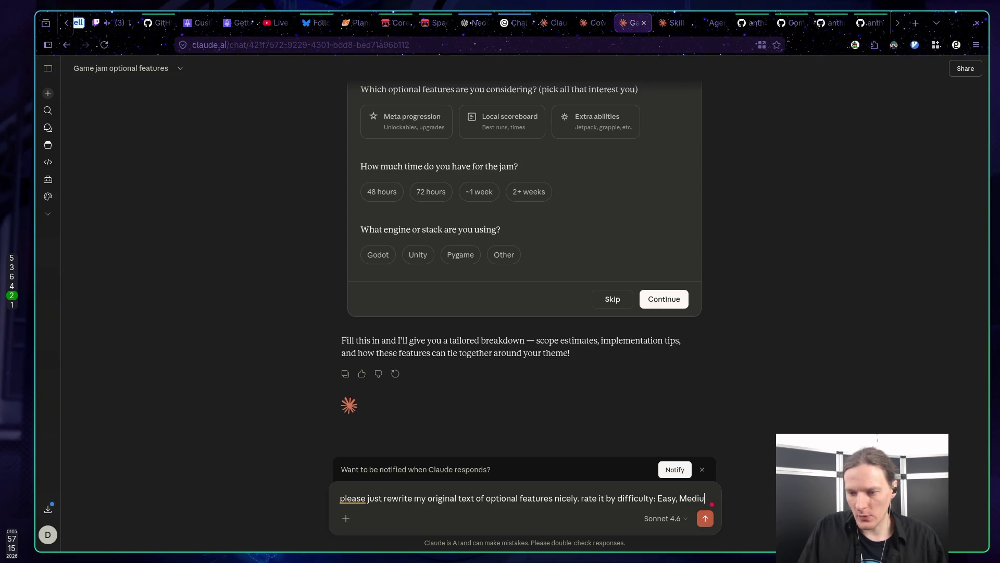
{"action": "type", "text": "m, Hard"}
{"action": "key", "text": "Return"}
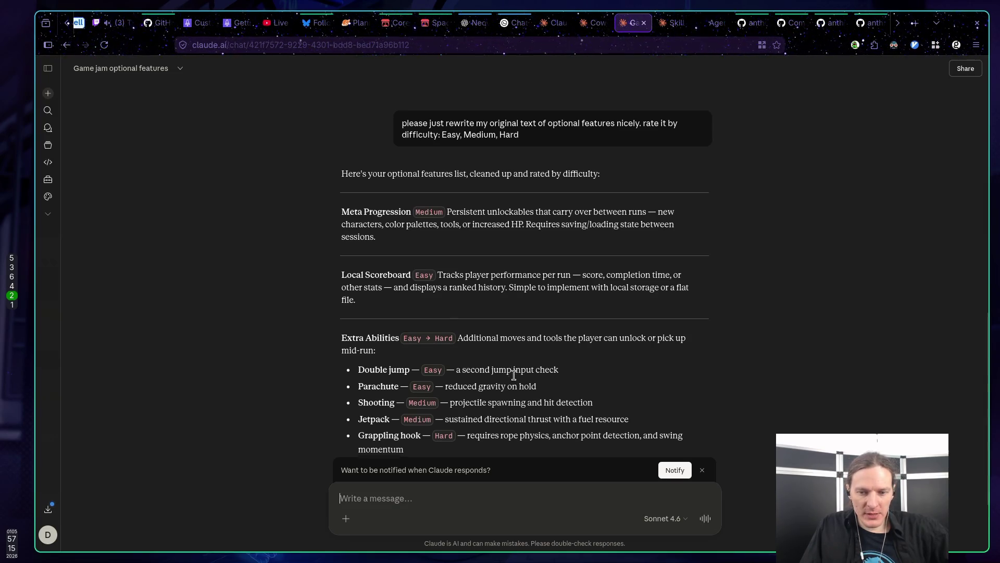
Cycle through the terminal and browser windows, then return to the Godot editor with audio_manager.gd
{"action": "key", "text": "alt+Tab"}
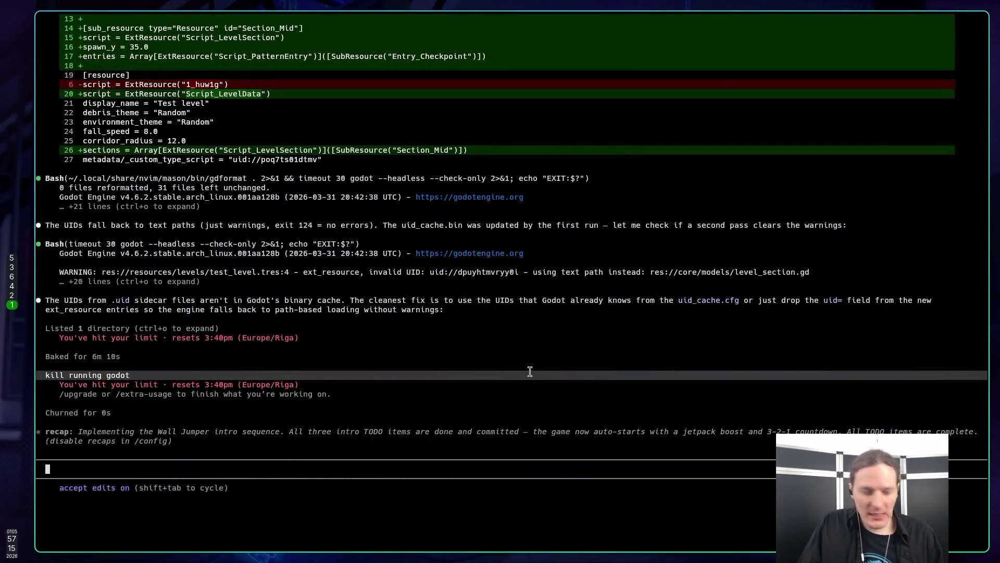
{"action": "key", "text": "alt+Tab"}
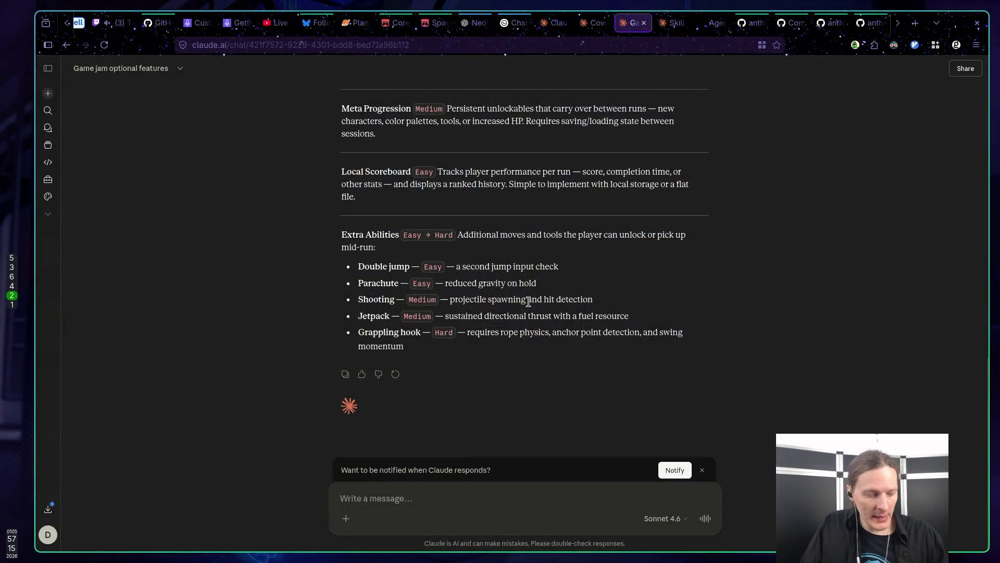
{"action": "key", "text": "super+5"}
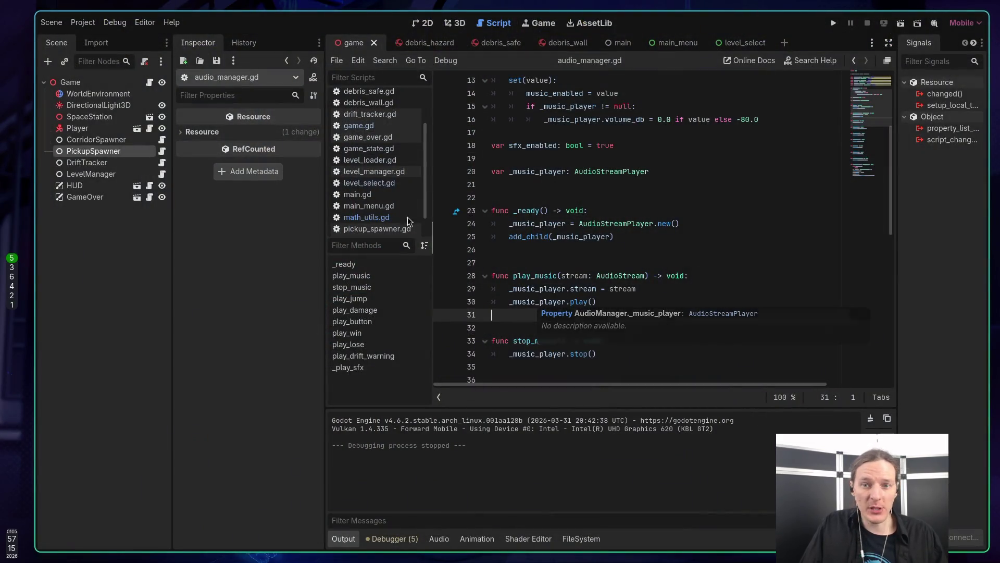
Open CLAUDE.md from the script list and view its title and overview
{"action": "scroll", "coordinate": [412, 219], "scroll_direction": "up", "scroll_amount": 3}
{"action": "left_click", "coordinate": [370, 111]}
{"action": "scroll", "coordinate": [582, 230], "scroll_direction": "up", "scroll_amount": 3}
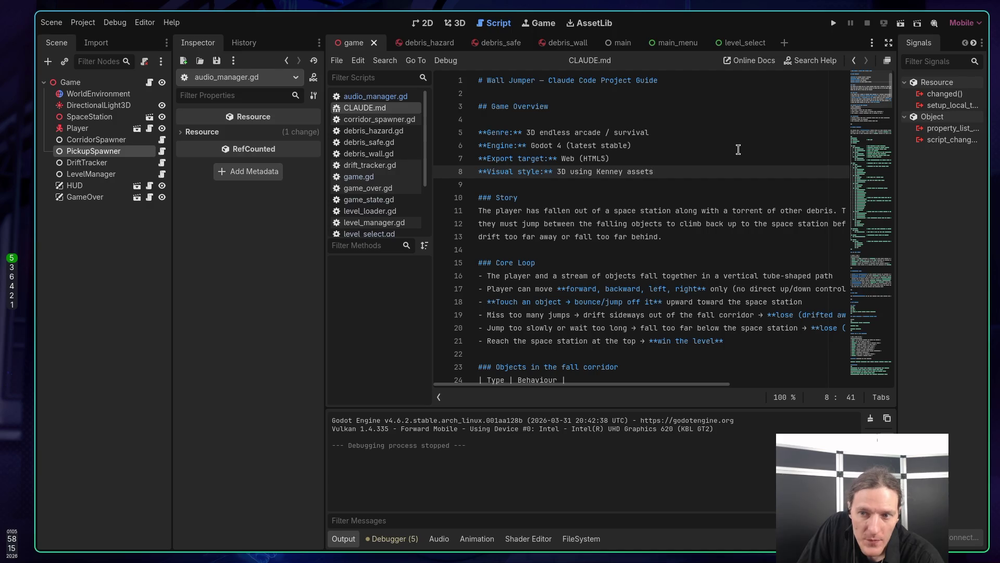
{"action": "left_click", "coordinate": [695, 234]}
{"action": "left_click", "coordinate": [690, 207]}
{"action": "scroll", "coordinate": [689, 204], "scroll_direction": "down", "scroll_amount": 3}
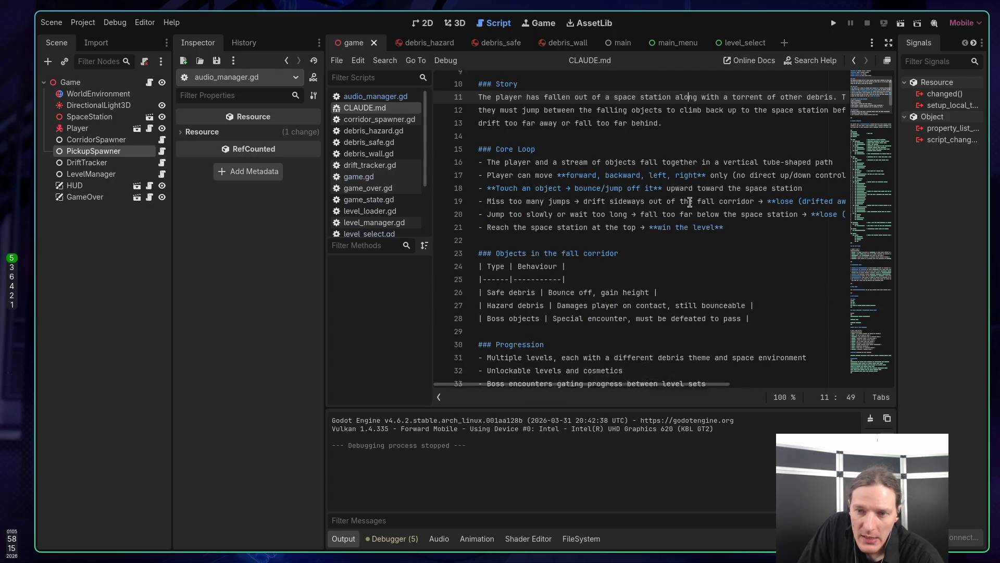
{"action": "left_click", "coordinate": [591, 207]}
{"action": "scroll", "coordinate": [586, 197], "scroll_direction": "down", "scroll_amount": 4}
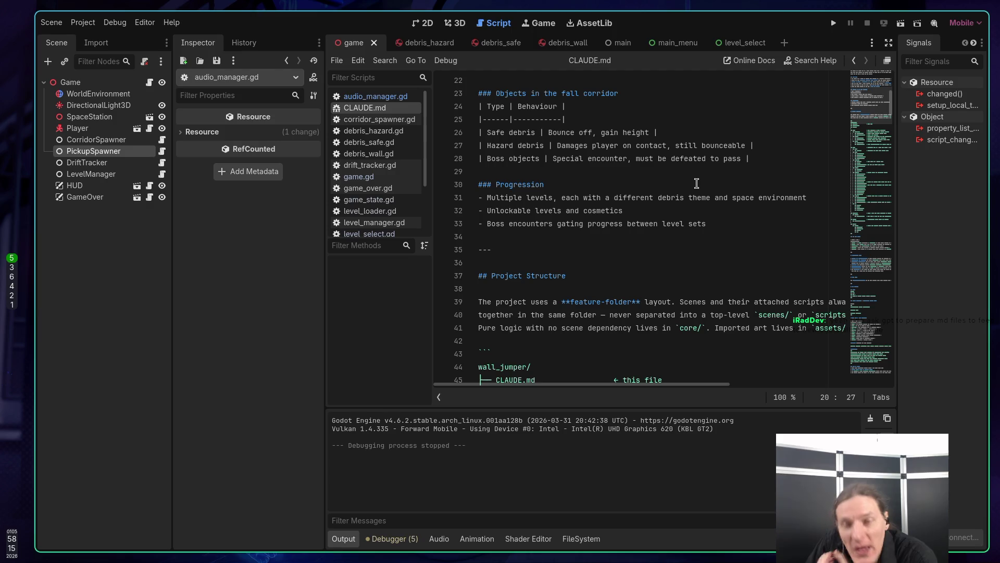
{"action": "scroll", "coordinate": [690, 176], "scroll_direction": "down", "scroll_amount": 2}
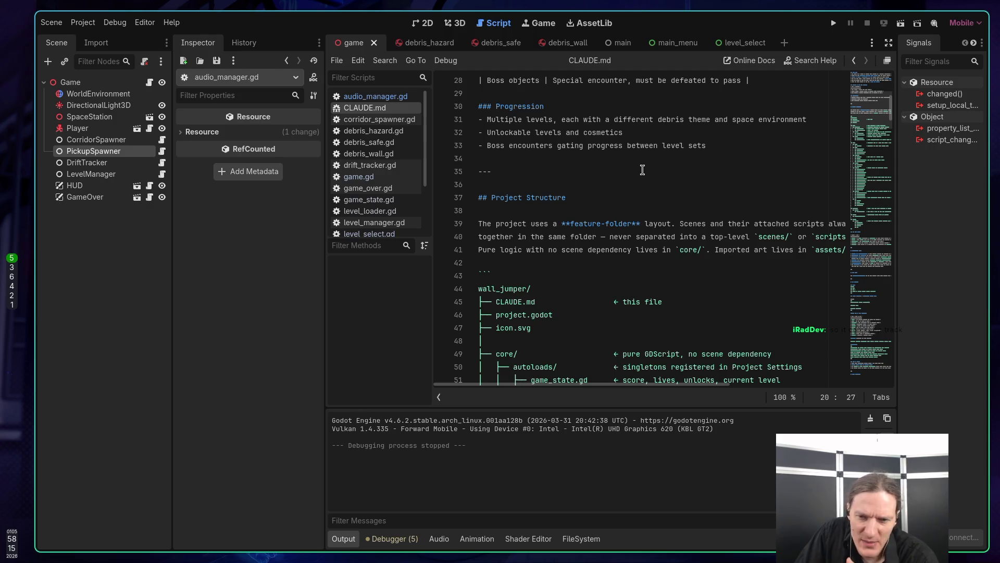
{"action": "scroll", "coordinate": [642, 169], "scroll_direction": "down", "scroll_amount": 6}
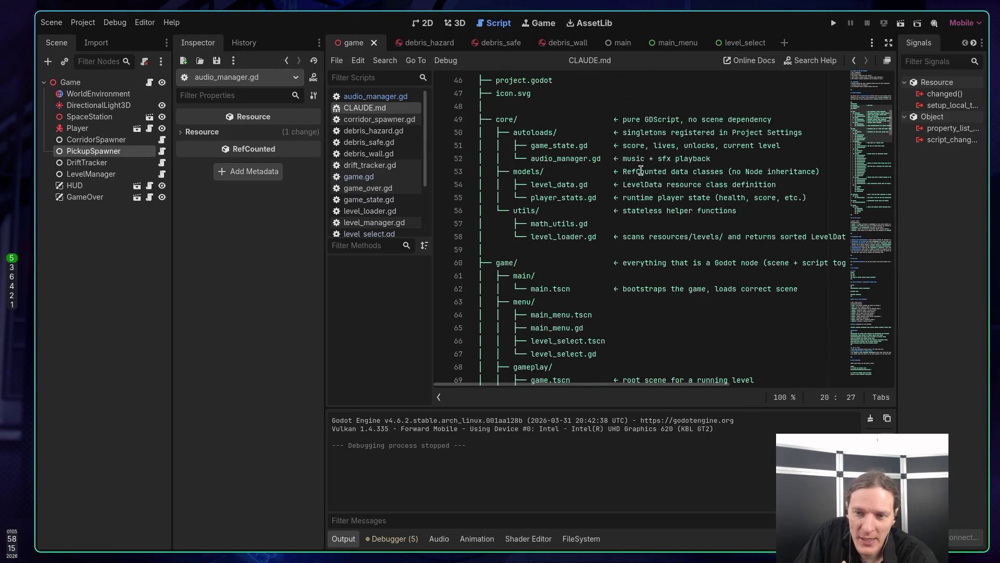
{"action": "scroll", "coordinate": [637, 174], "scroll_direction": "up", "scroll_amount": 3}
{"action": "scroll", "coordinate": [512, 228], "scroll_direction": "down", "scroll_amount": 5}
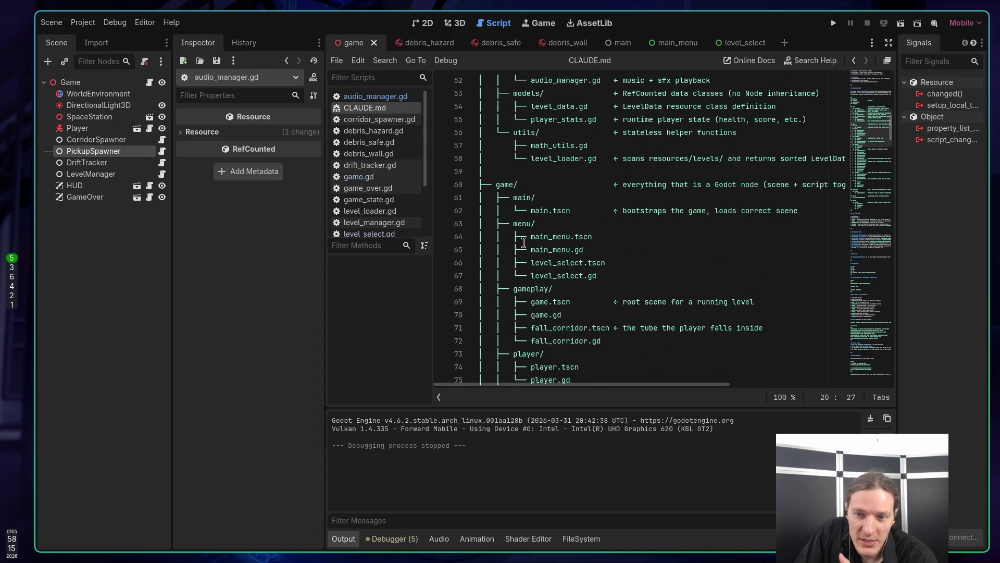
{"action": "scroll", "coordinate": [515, 229], "scroll_direction": "up", "scroll_amount": 3}
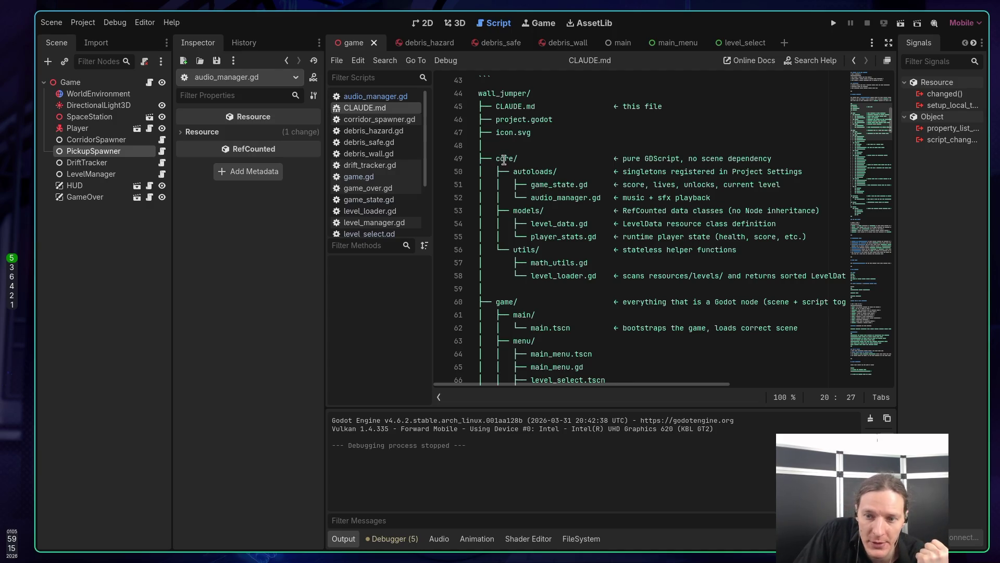
{"action": "scroll", "coordinate": [522, 176], "scroll_direction": "down", "scroll_amount": 1}
{"action": "left_click", "coordinate": [513, 262]}
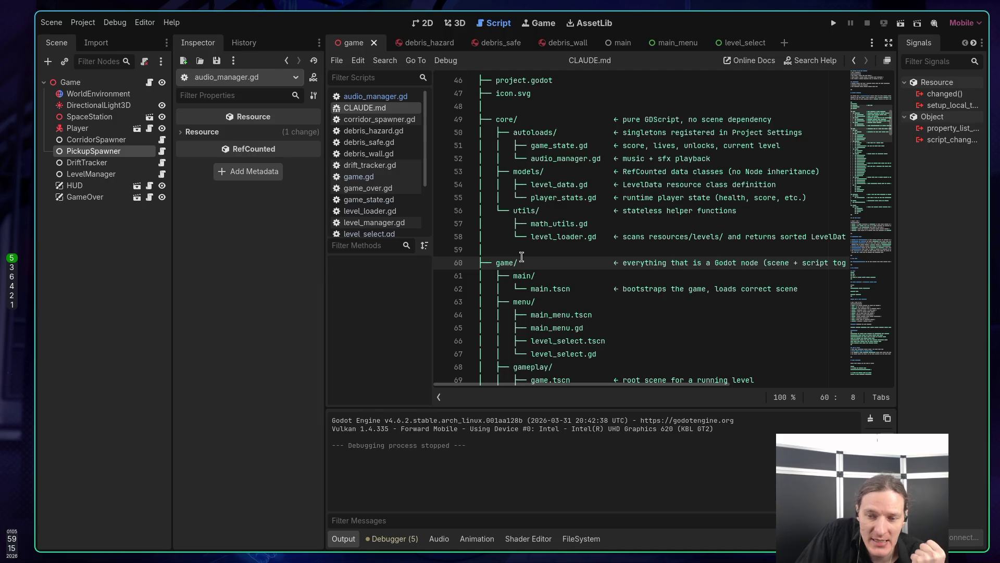
{"action": "scroll", "coordinate": [521, 255], "scroll_direction": "down", "scroll_amount": 2}
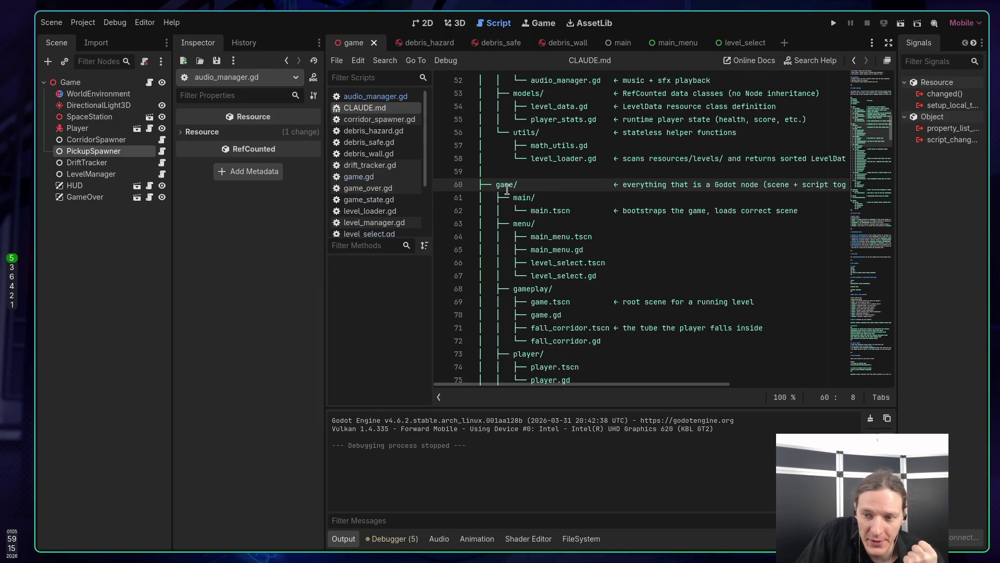
{"action": "scroll", "coordinate": [508, 193], "scroll_direction": "down", "scroll_amount": 4}
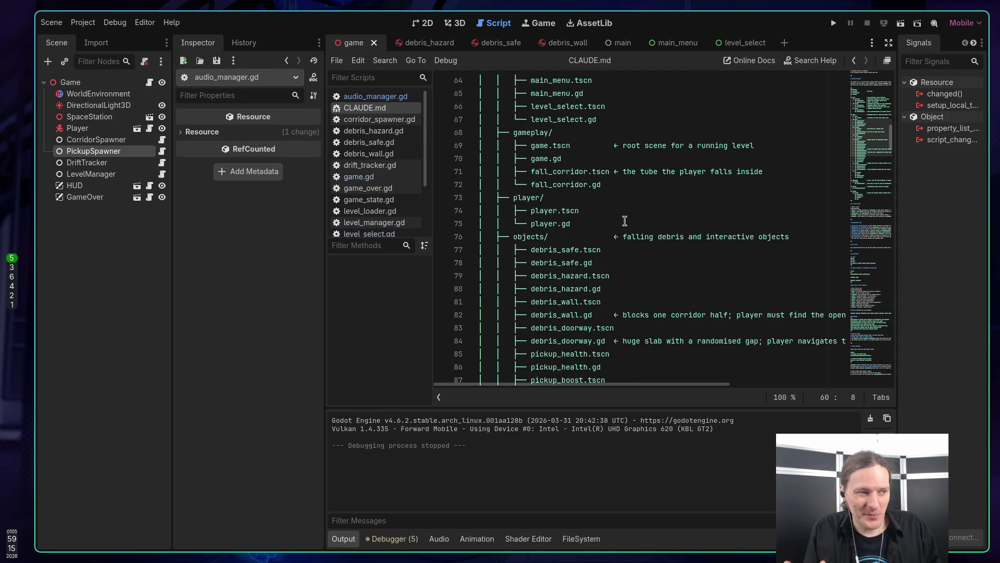
{"action": "scroll", "coordinate": [625, 221], "scroll_direction": "up", "scroll_amount": 3}
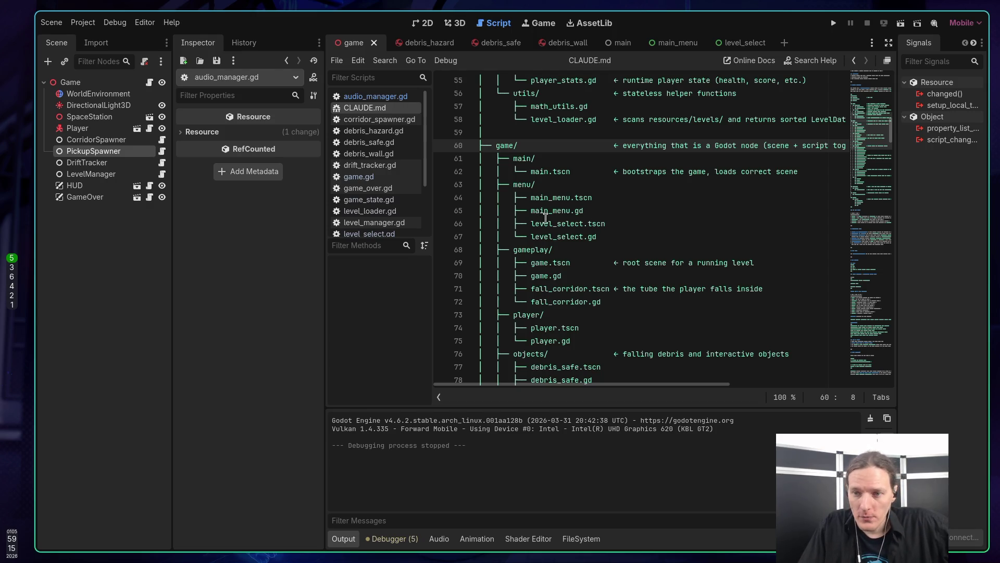
{"action": "scroll", "coordinate": [560, 253], "scroll_direction": "up", "scroll_amount": 5}
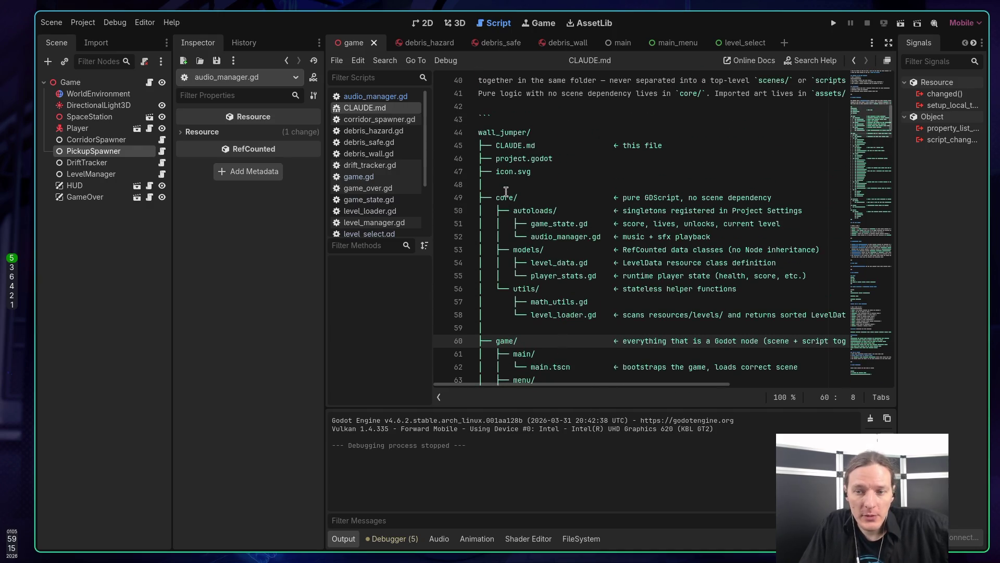
{"action": "scroll", "coordinate": [516, 208], "scroll_direction": "down", "scroll_amount": 6}
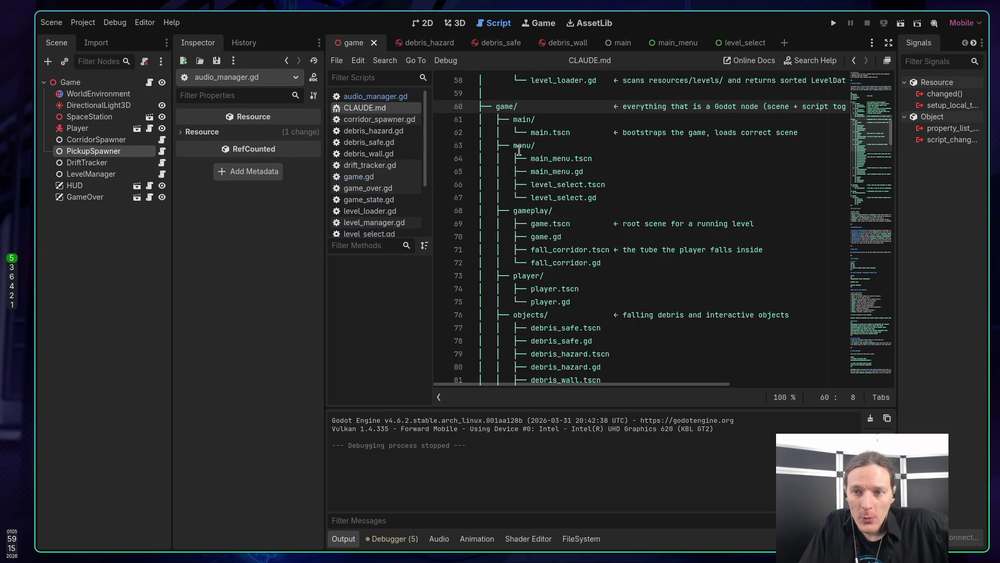
{"action": "scroll", "coordinate": [519, 151], "scroll_direction": "down", "scroll_amount": 4}
{"action": "scroll", "coordinate": [555, 180], "scroll_direction": "down", "scroll_amount": 6}
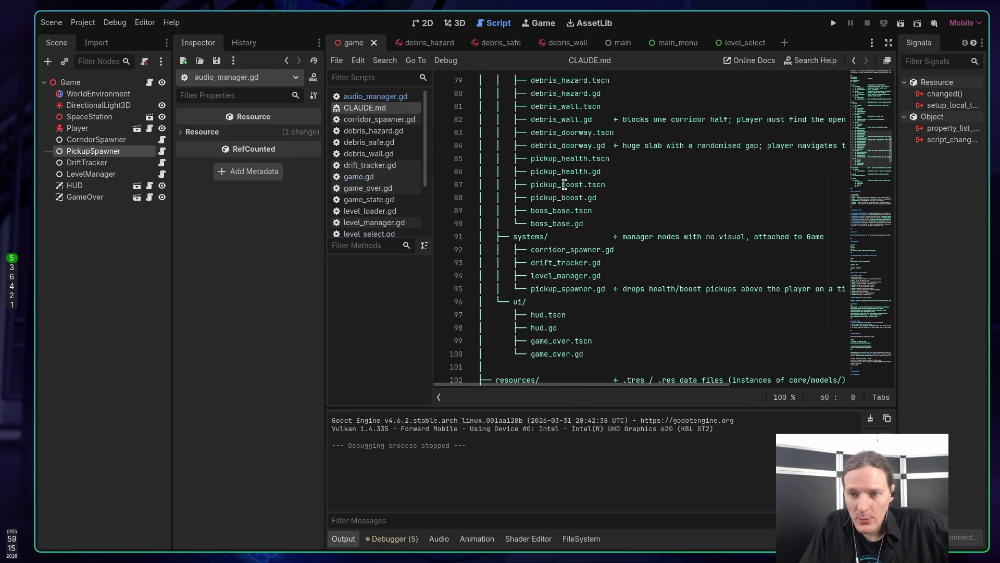
{"action": "scroll", "coordinate": [565, 186], "scroll_direction": "down", "scroll_amount": 9}
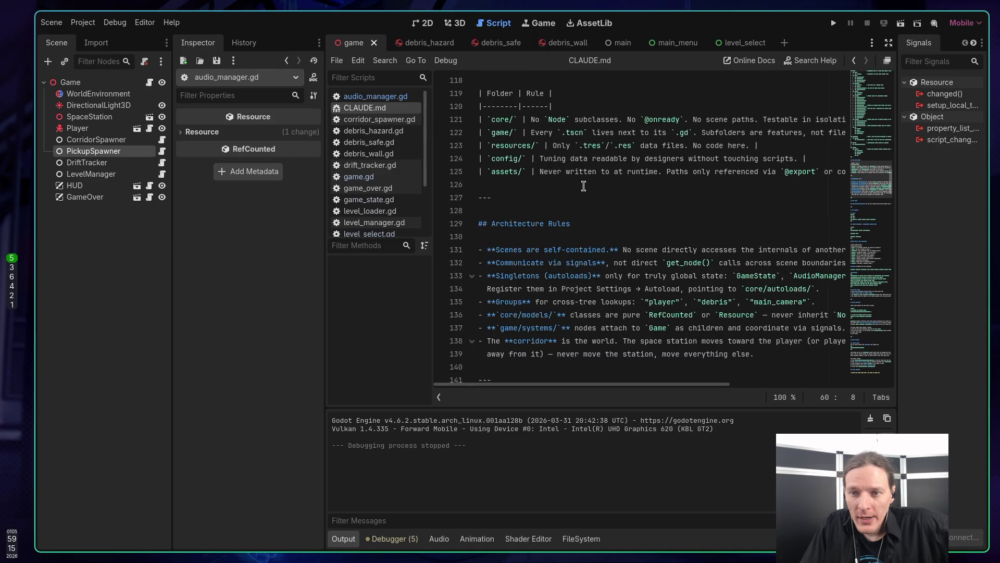
{"action": "scroll", "coordinate": [571, 179], "scroll_direction": "up", "scroll_amount": 1}
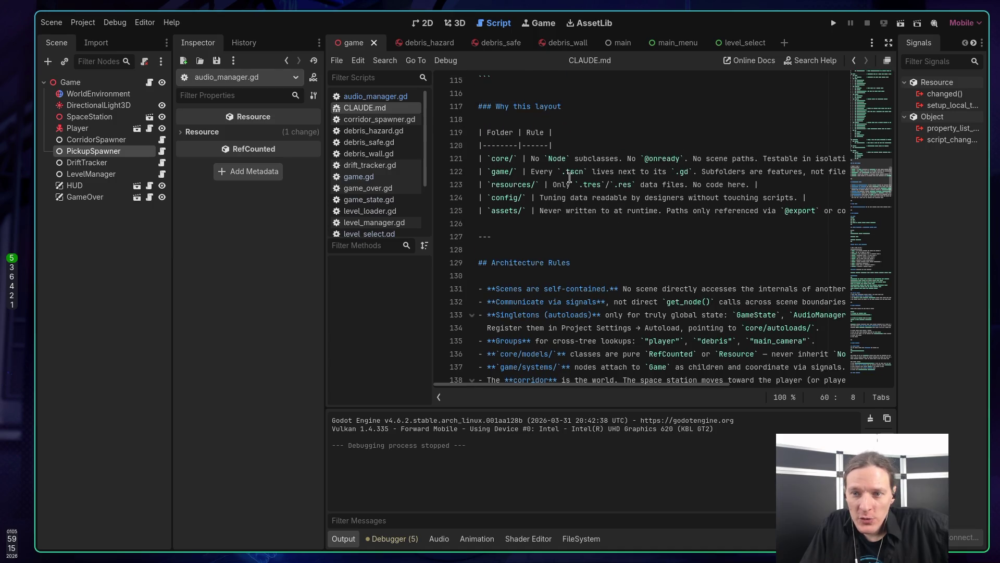
{"action": "left_click", "coordinate": [506, 210]}
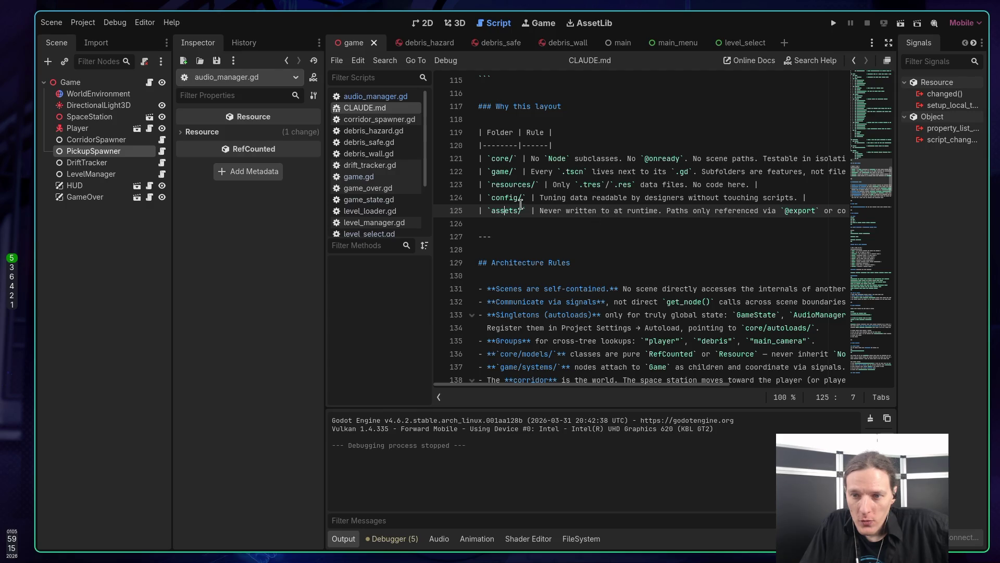
{"action": "left_click", "coordinate": [563, 210]}
{"action": "scroll", "coordinate": [521, 364], "scroll_direction": "right", "scroll_amount": 5}
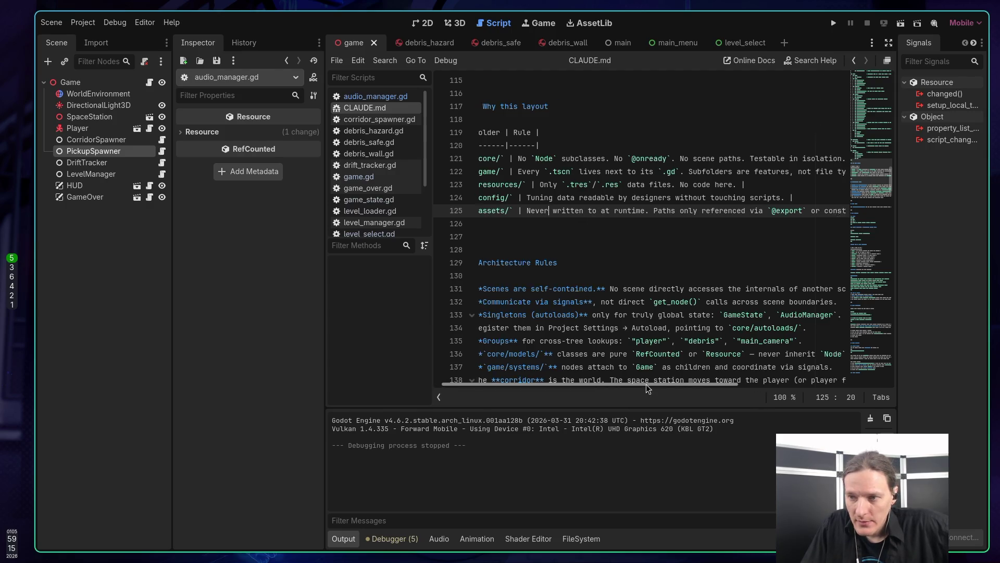
{"action": "scroll", "coordinate": [492, 364], "scroll_direction": "left", "scroll_amount": 5}
{"action": "scroll", "coordinate": [587, 322], "scroll_direction": "down", "scroll_amount": 2}
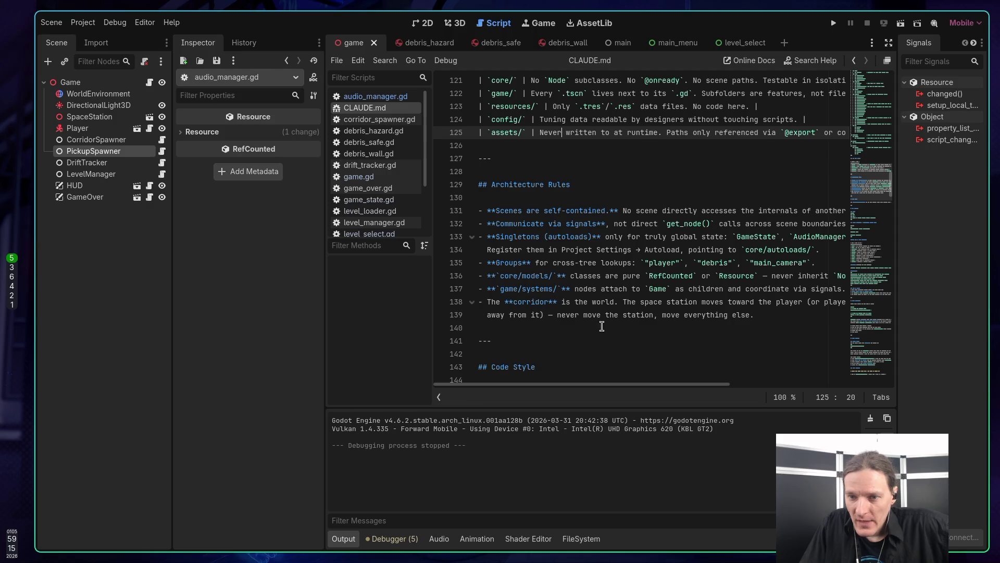
{"action": "scroll", "coordinate": [578, 261], "scroll_direction": "down", "scroll_amount": 3}
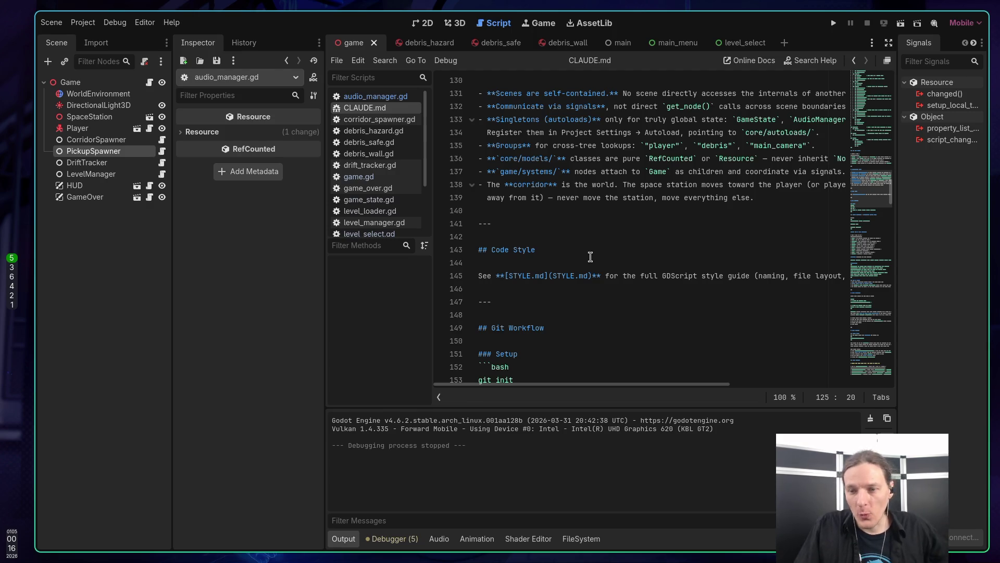
{"action": "scroll", "coordinate": [615, 266], "scroll_direction": "down", "scroll_amount": 2}
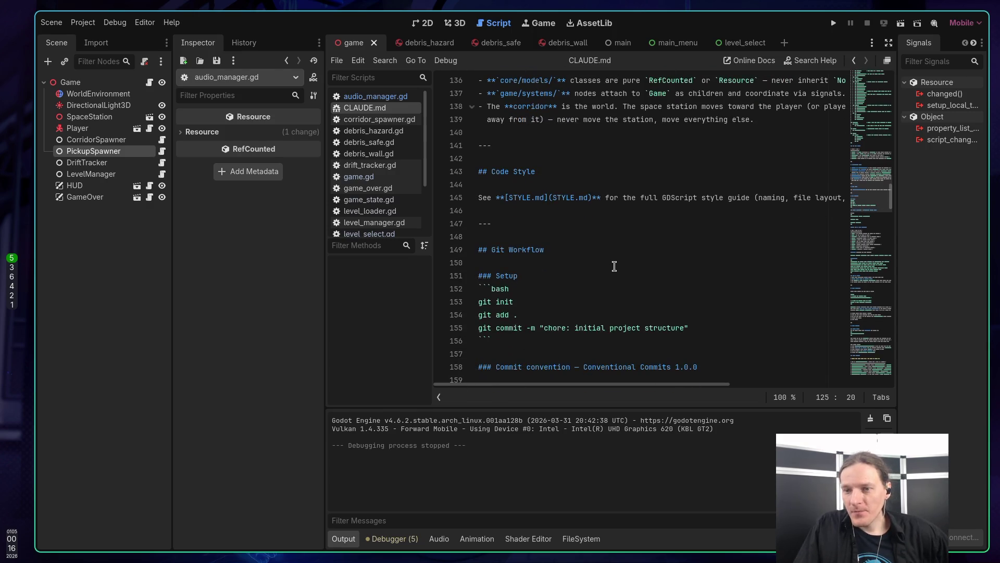
Turn on word wrap in CLAUDE.md and select the 'chore: initial project structure' commit message
{"action": "left_click", "coordinate": [627, 200]}
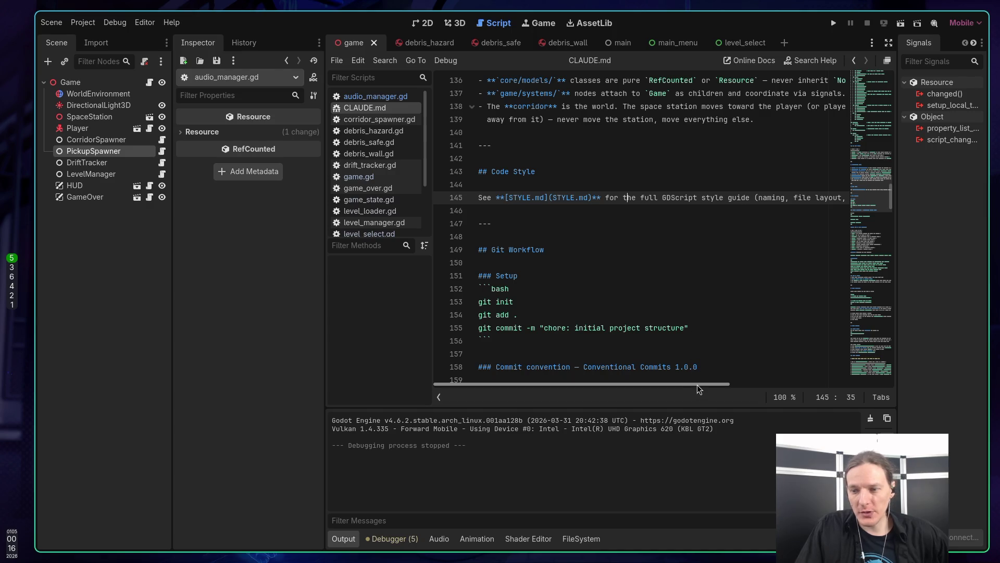
{"action": "key", "text": "alt+z"}
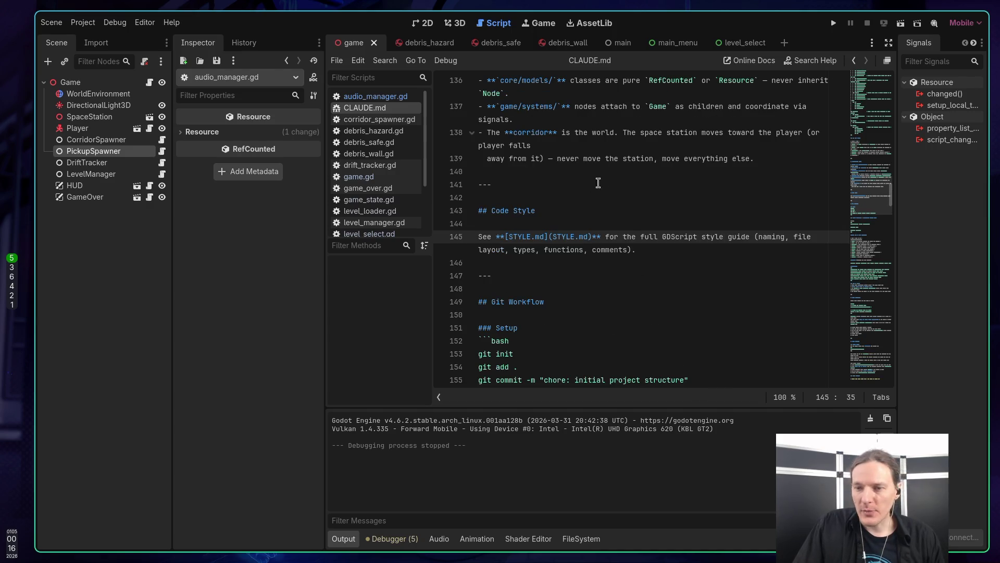
{"action": "scroll", "coordinate": [601, 244], "scroll_direction": "down", "scroll_amount": 2}
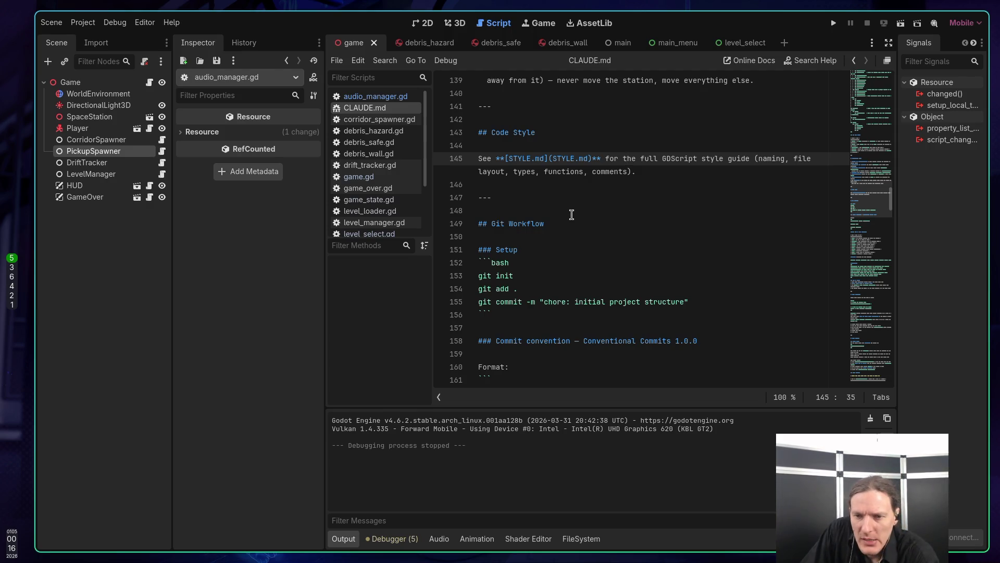
{"action": "scroll", "coordinate": [571, 215], "scroll_direction": "down", "scroll_amount": 1}
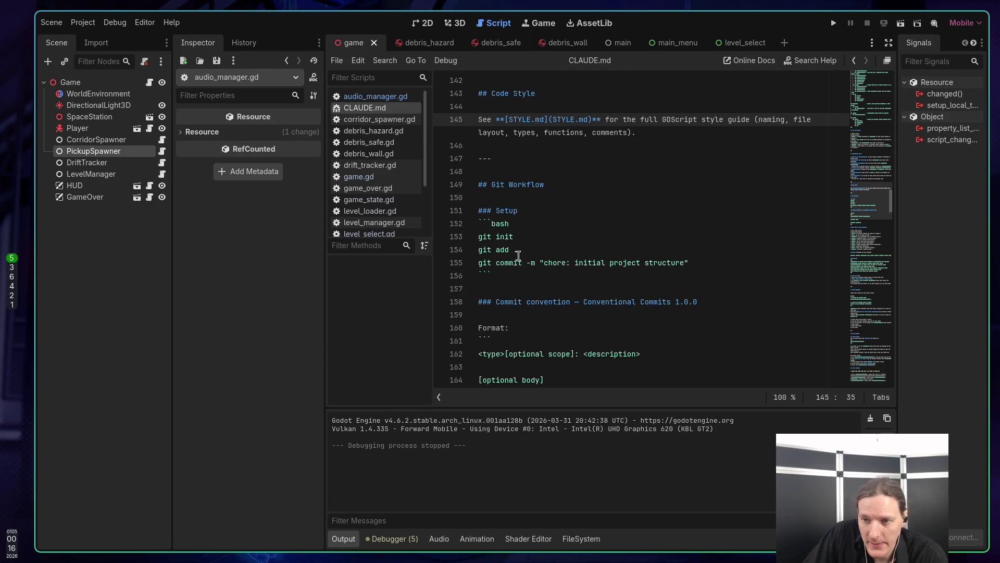
{"action": "left_click", "coordinate": [518, 257]}
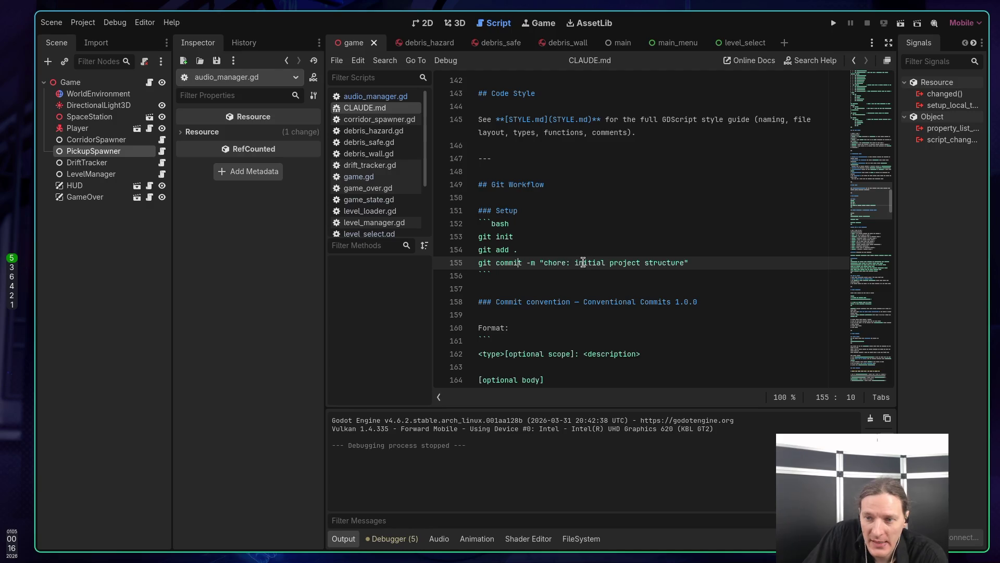
{"action": "left_click_drag", "start_coordinate": [542, 261], "coordinate": [689, 263]}
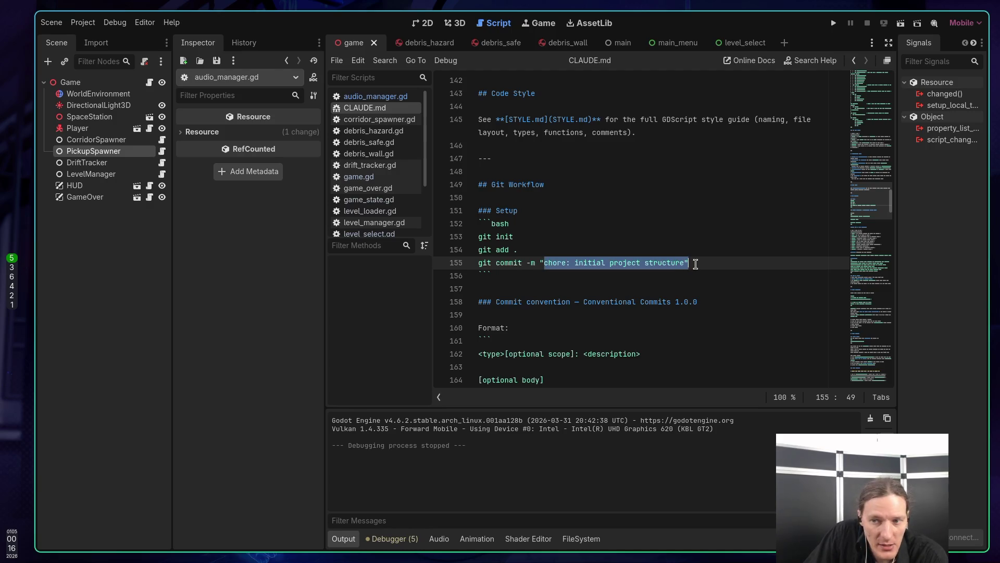
{"action": "left_click", "coordinate": [695, 264]}
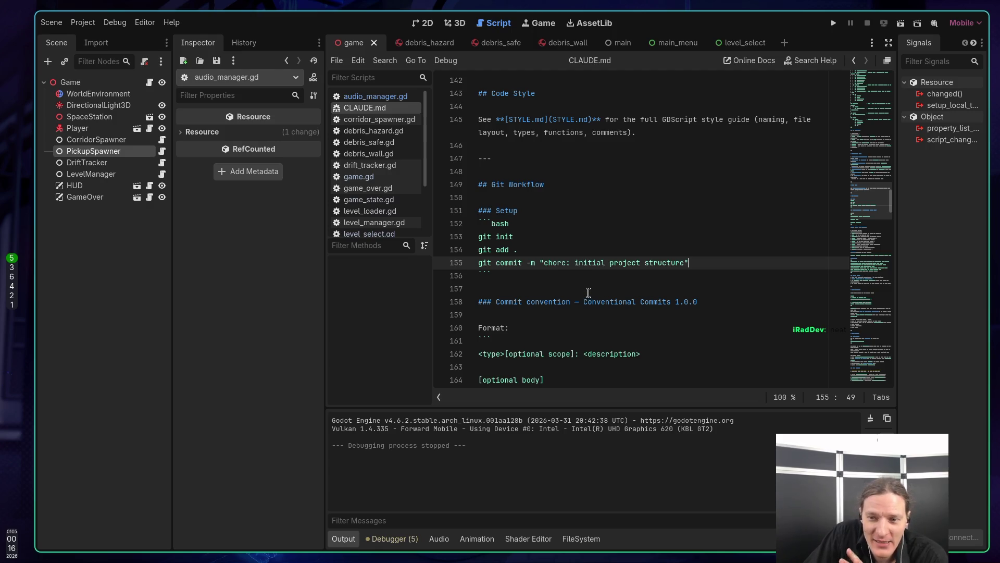
Review the remaining Git workflow notes, then open space-jumper's commit history in the browser
{"action": "scroll", "coordinate": [539, 270], "scroll_direction": "down", "scroll_amount": 2}
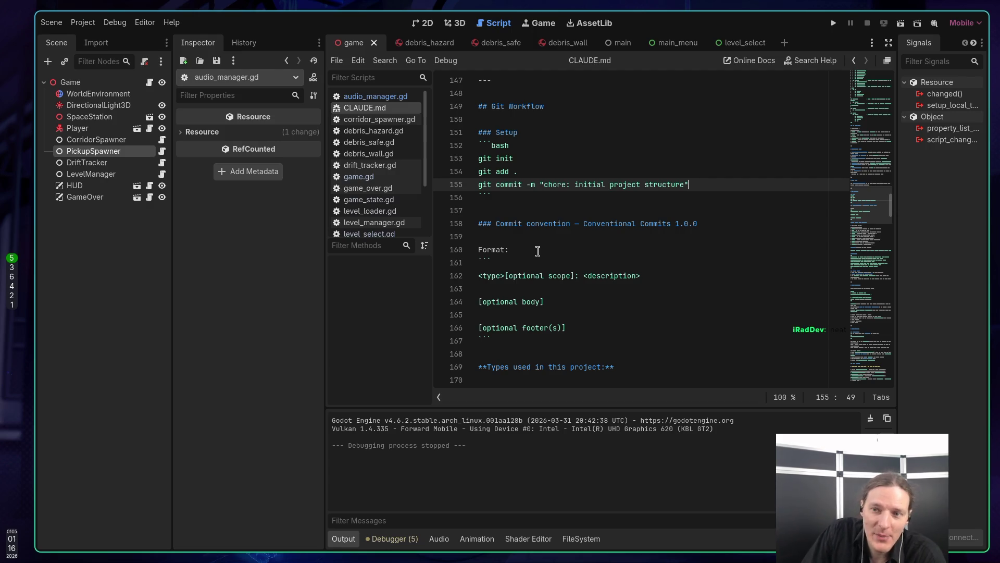
{"action": "left_click_drag", "start_coordinate": [545, 185], "coordinate": [704, 184]}
{"action": "left_click", "coordinate": [705, 184]}
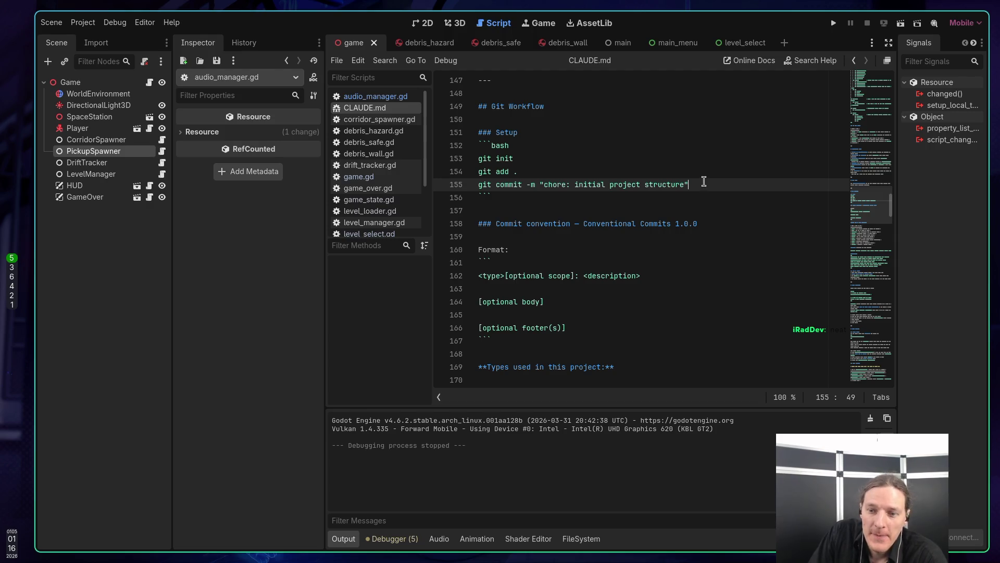
{"action": "scroll", "coordinate": [706, 185], "scroll_direction": "down", "scroll_amount": 2}
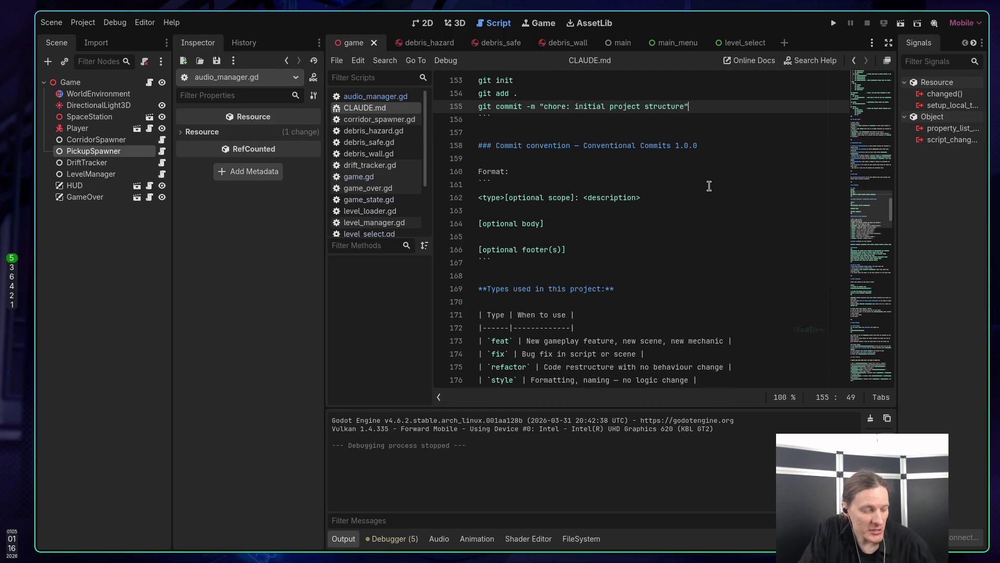
{"action": "key", "text": "super+2"}
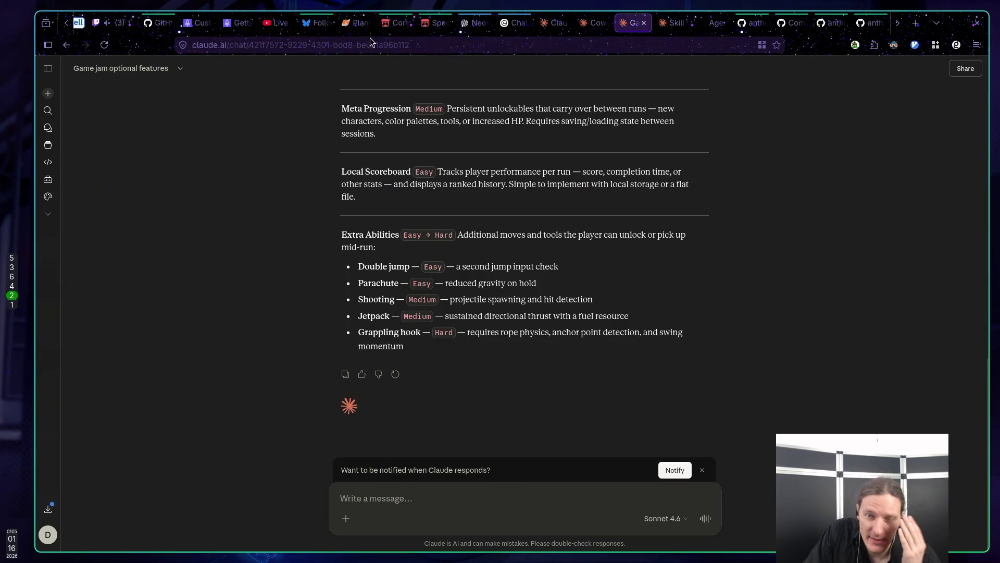
{"action": "left_click", "coordinate": [791, 30]}
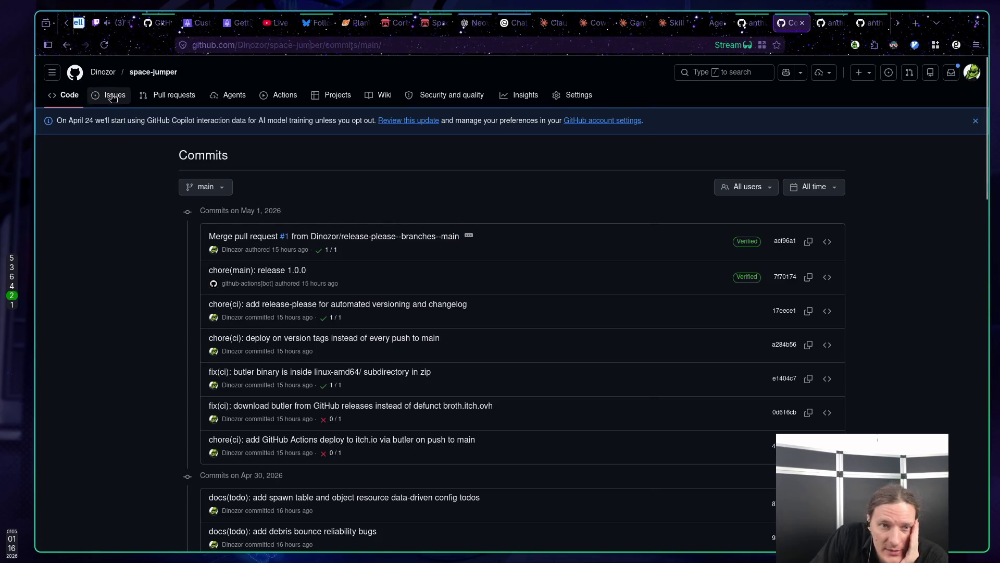
Open .github/workflows/release-please.yml in the space-jumper repository
{"action": "left_click", "coordinate": [71, 103]}
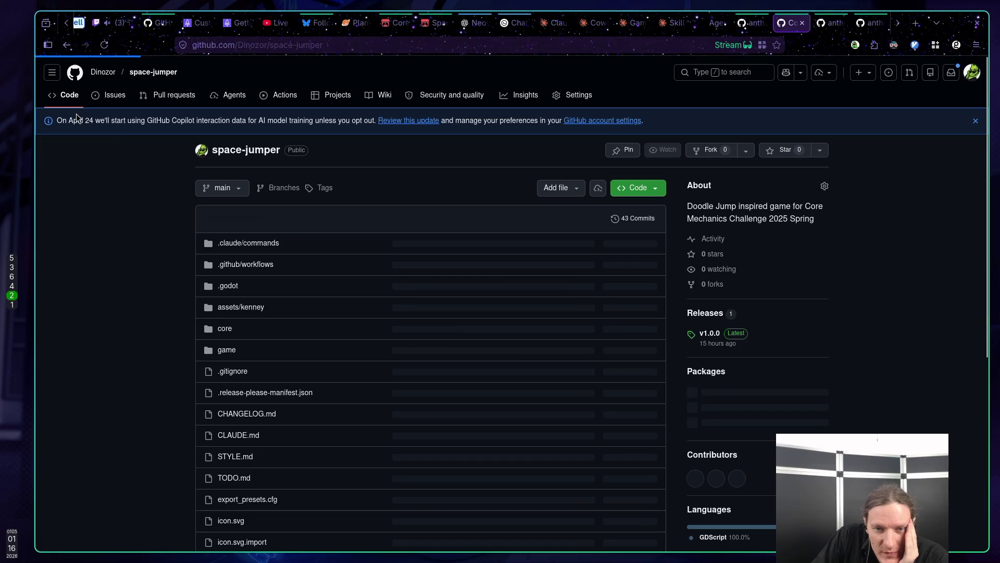
{"action": "left_click", "coordinate": [241, 274]}
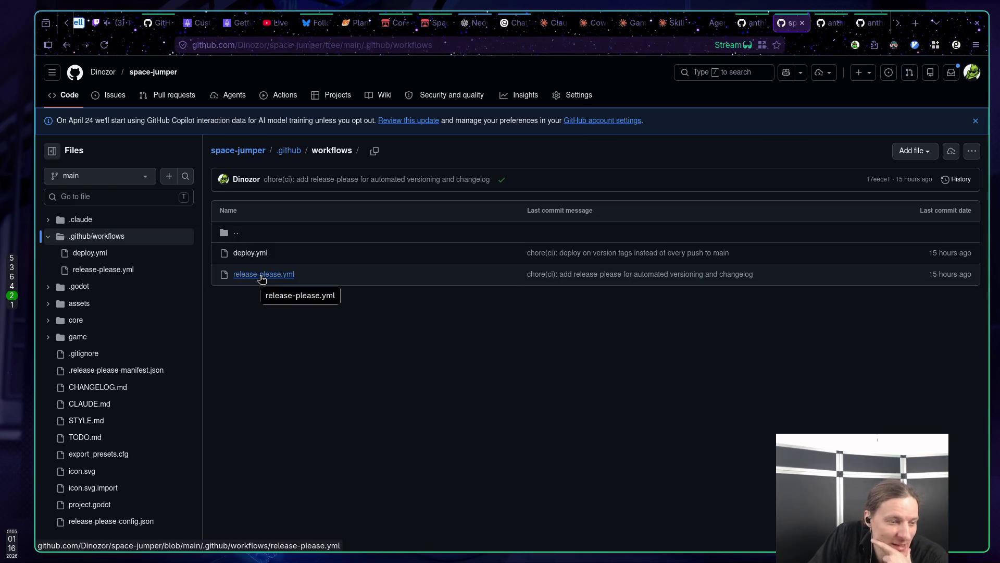
{"action": "left_click", "coordinate": [262, 276]}
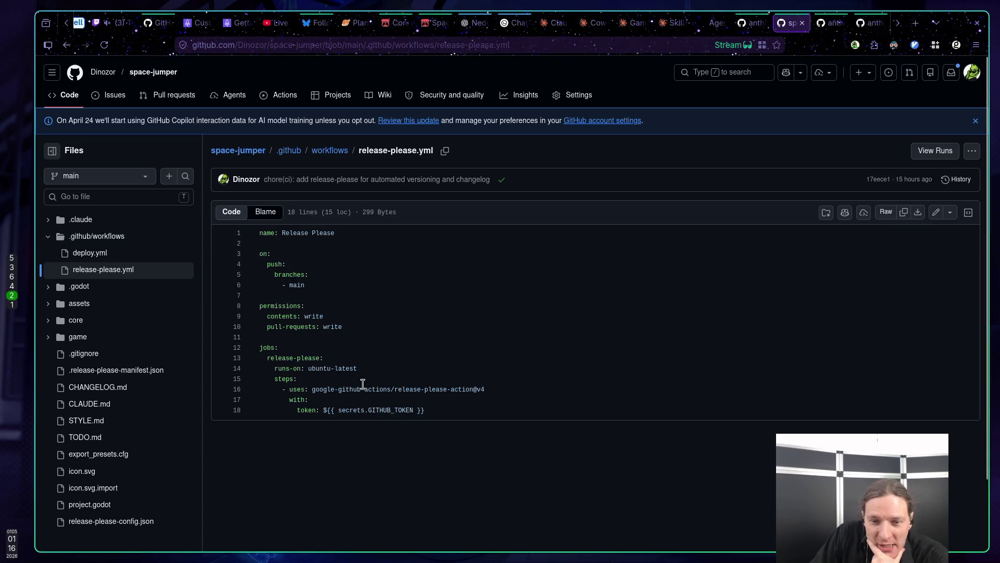
Look up the release-please-action and main branch references, then open CHANGELOG.md
{"action": "left_click_drag", "start_coordinate": [313, 389], "coordinate": [491, 393]}
{"action": "left_click", "coordinate": [419, 391]}
{"action": "left_click", "coordinate": [497, 393]}
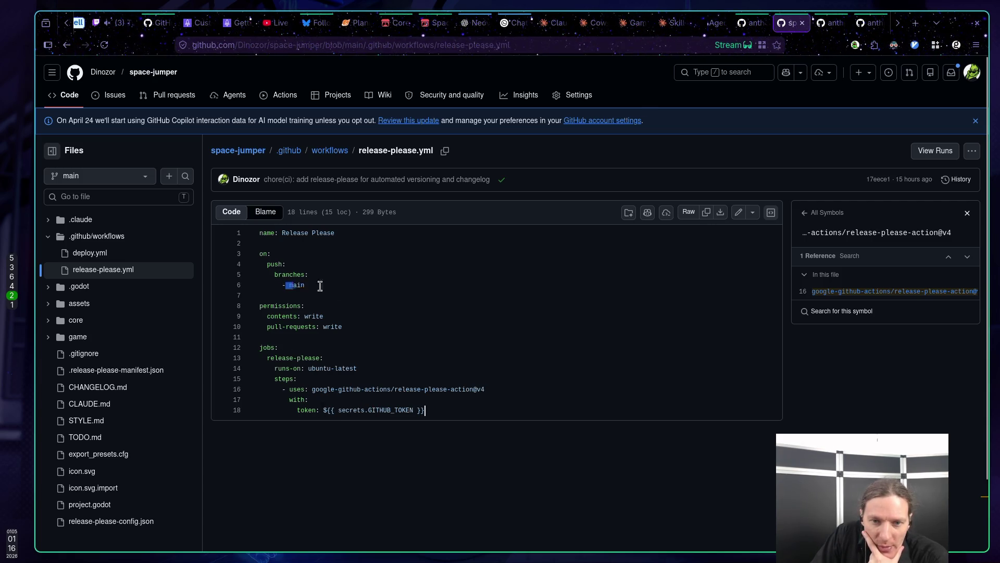
{"action": "left_click", "coordinate": [303, 285]}
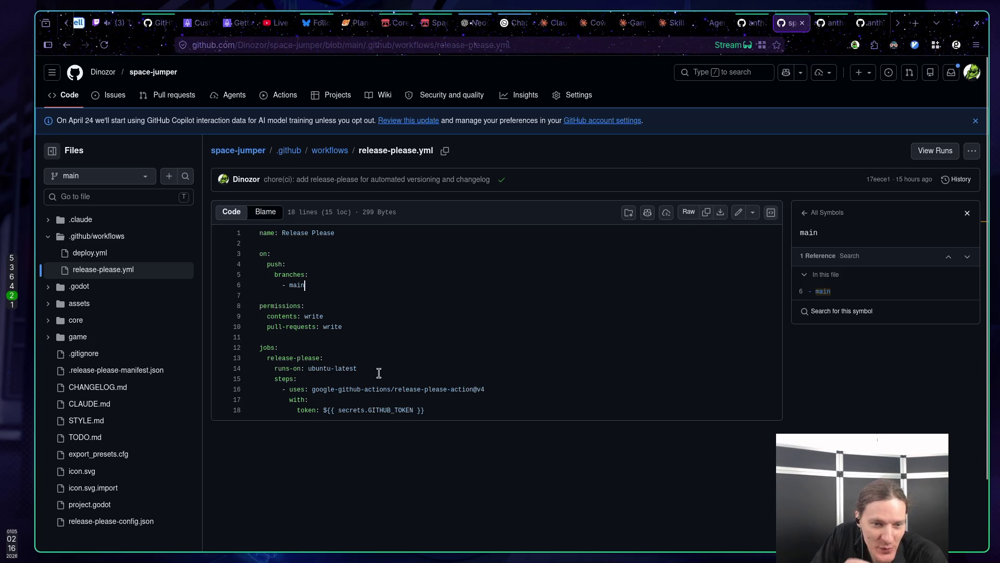
{"action": "left_click", "coordinate": [110, 387]}
Read through the rendered 1.0.0 release notes in CHANGELOG.md, then go to the repository's pull requests
{"action": "scroll", "coordinate": [416, 332], "scroll_direction": "down", "scroll_amount": 3}
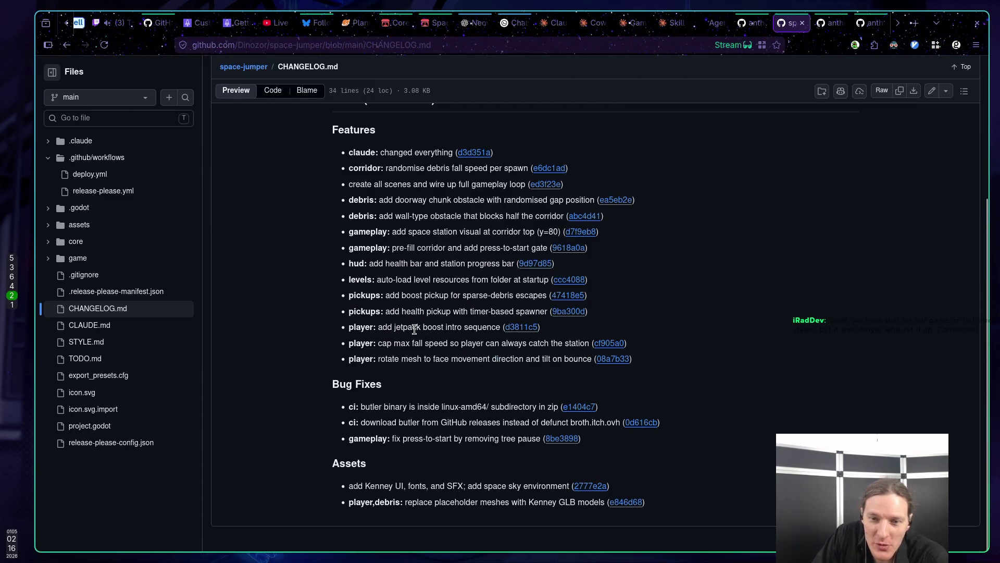
{"action": "scroll", "coordinate": [414, 330], "scroll_direction": "up", "scroll_amount": 5}
{"action": "scroll", "coordinate": [413, 327], "scroll_direction": "down", "scroll_amount": 5}
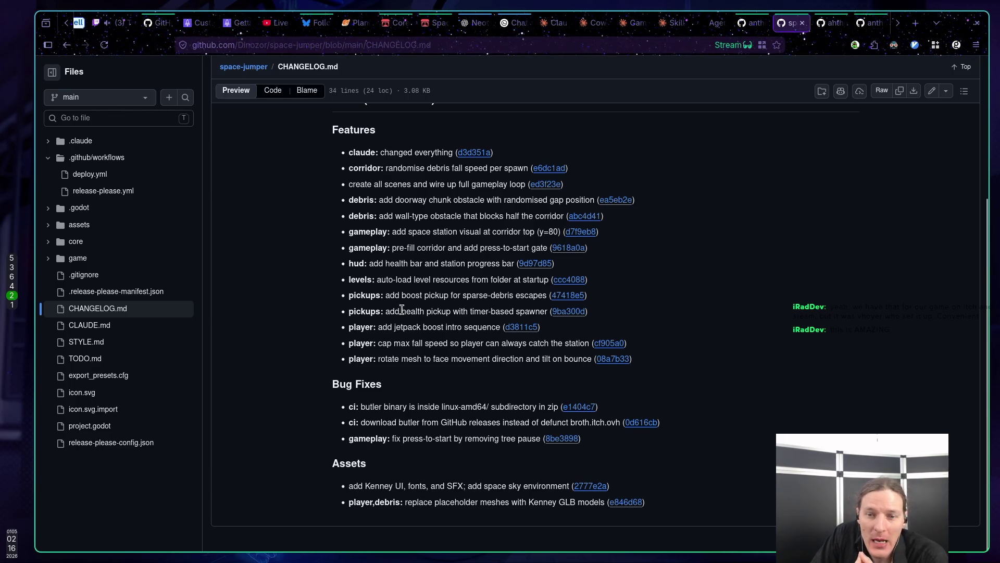
{"action": "scroll", "coordinate": [387, 270], "scroll_direction": "up", "scroll_amount": 2}
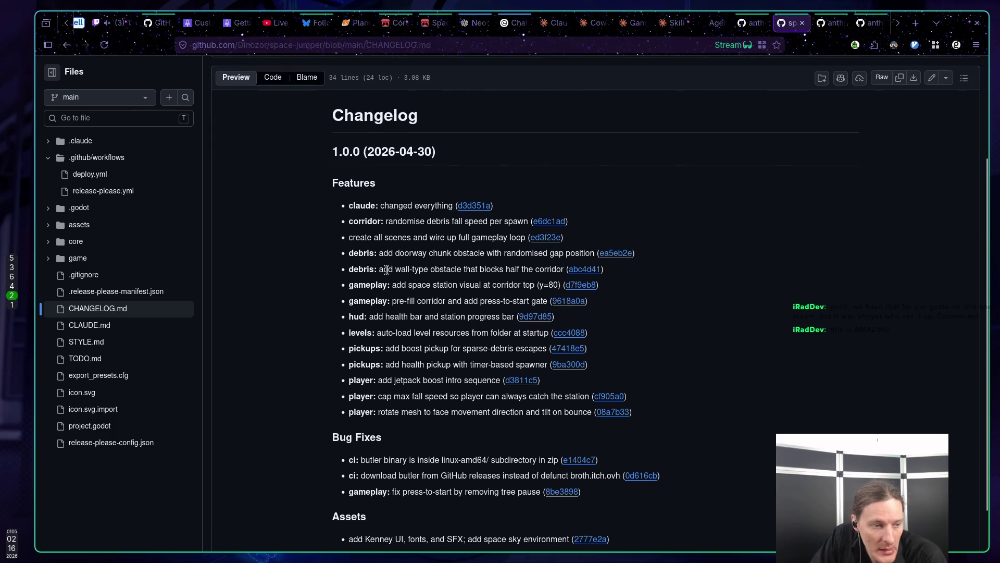
{"action": "scroll", "coordinate": [388, 269], "scroll_direction": "down", "scroll_amount": 2}
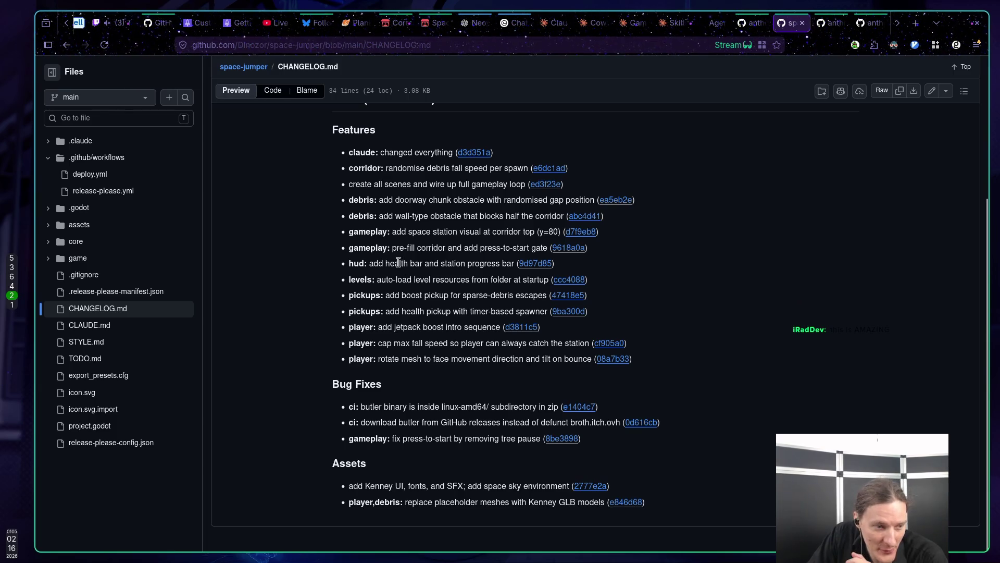
{"action": "scroll", "coordinate": [399, 262], "scroll_direction": "up", "scroll_amount": 4}
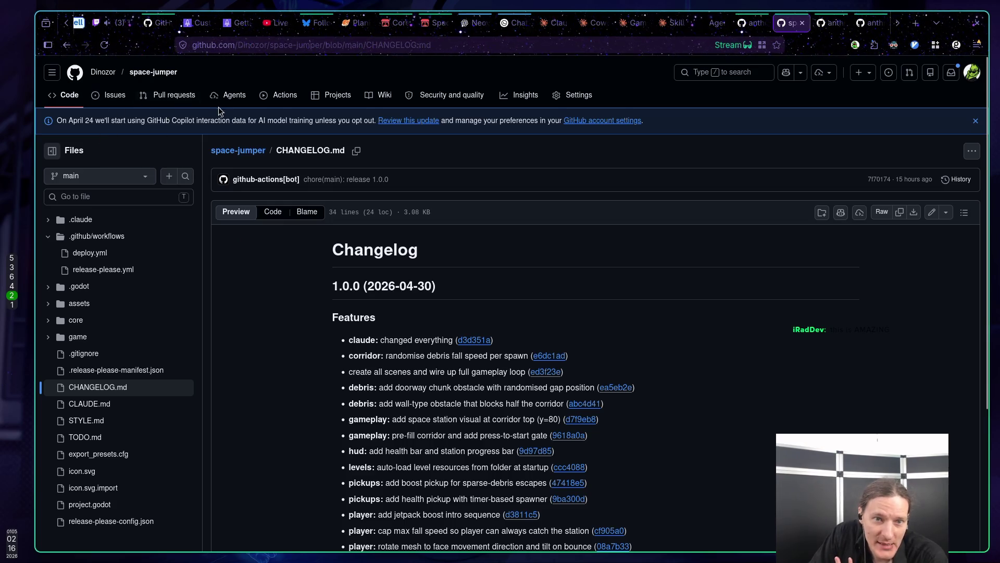
{"action": "left_click", "coordinate": [157, 104]}
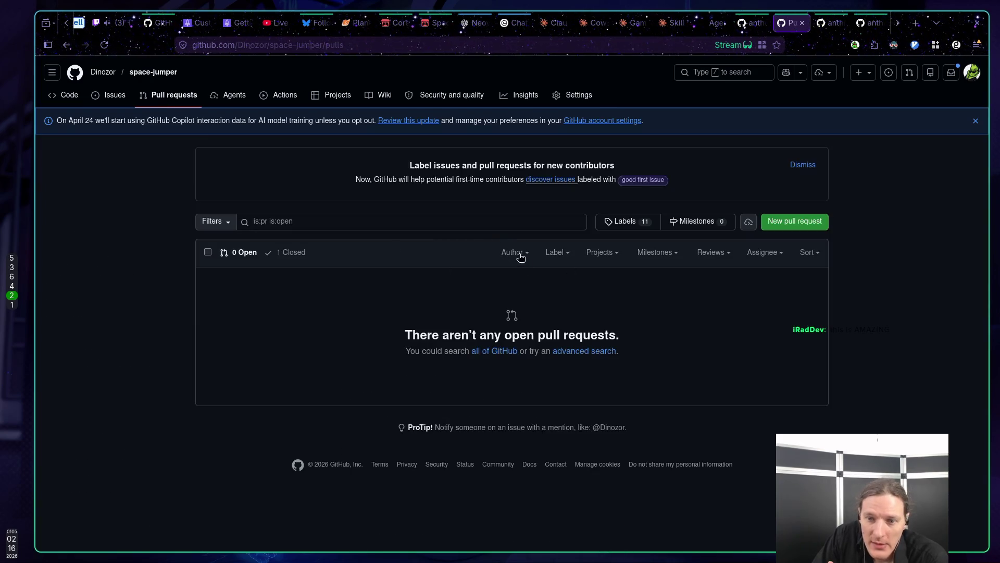
Open the closed 'chore(main): release 1.0.0' pull request and scroll through it
{"action": "left_click", "coordinate": [295, 256]}
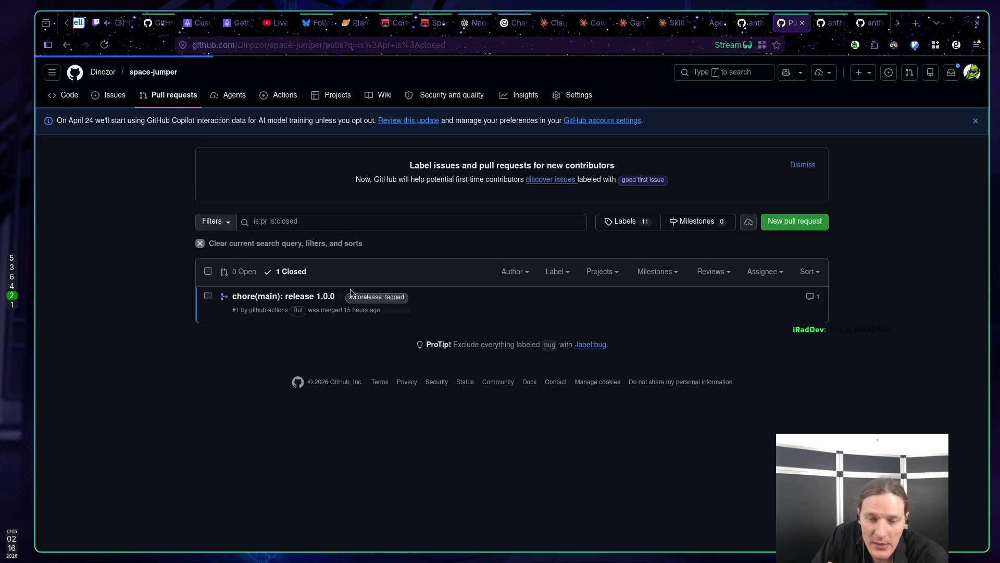
{"action": "left_click", "coordinate": [256, 296]}
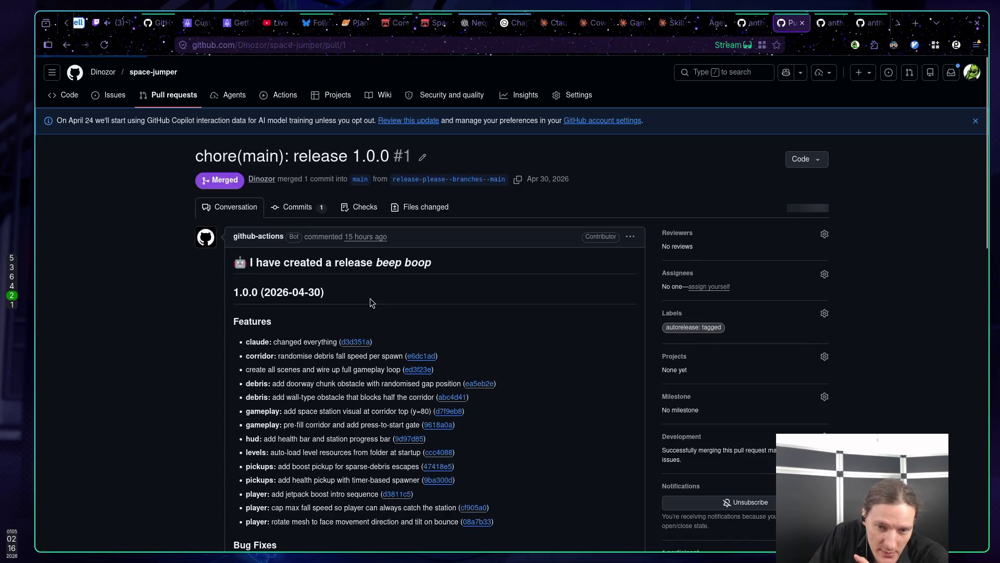
{"action": "scroll", "coordinate": [287, 234], "scroll_direction": "down", "scroll_amount": 5}
{"action": "scroll", "coordinate": [287, 234], "scroll_direction": "down", "scroll_amount": 4}
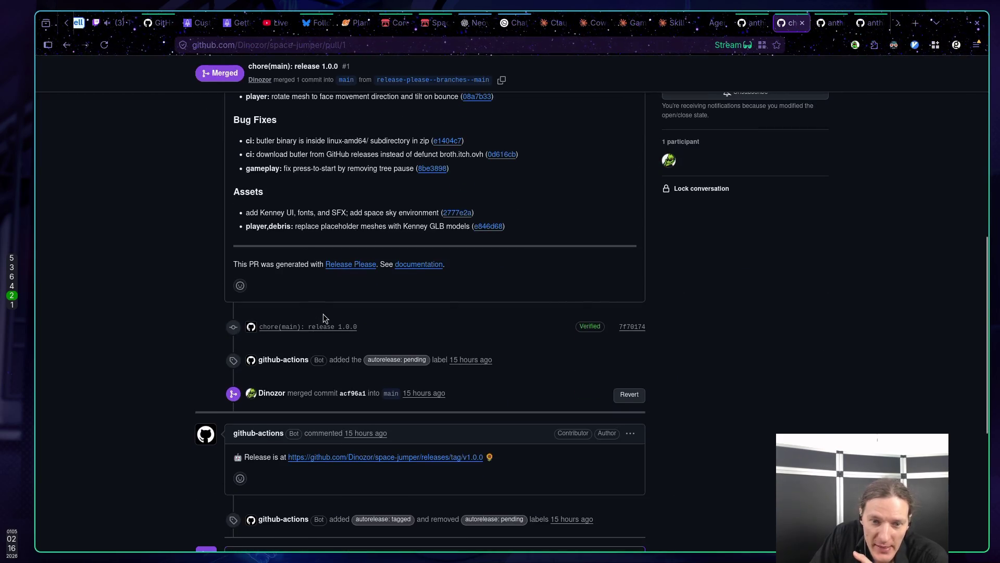
{"action": "scroll", "coordinate": [349, 356], "scroll_direction": "up", "scroll_amount": 8}
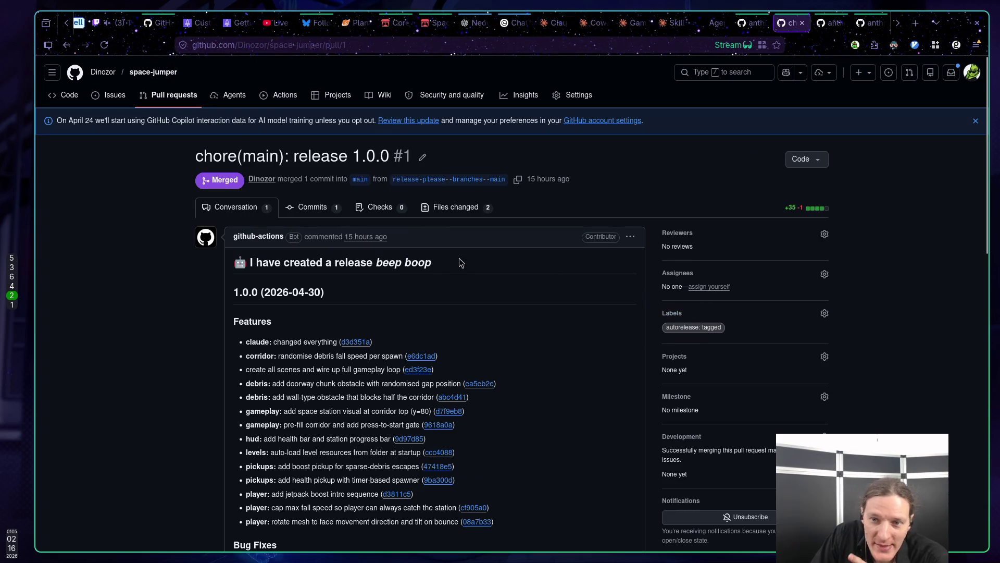
Highlight the version in the pull request title, then return to the repository's Code page
{"action": "mouse_move", "coordinate": [338, 156]}
{"action": "left_mouse_down"}
{"action": "mouse_move", "coordinate": [408, 158]}
{"action": "mouse_move", "coordinate": [388, 159]}
{"action": "left_mouse_up"}
{"action": "left_click", "coordinate": [343, 159]}
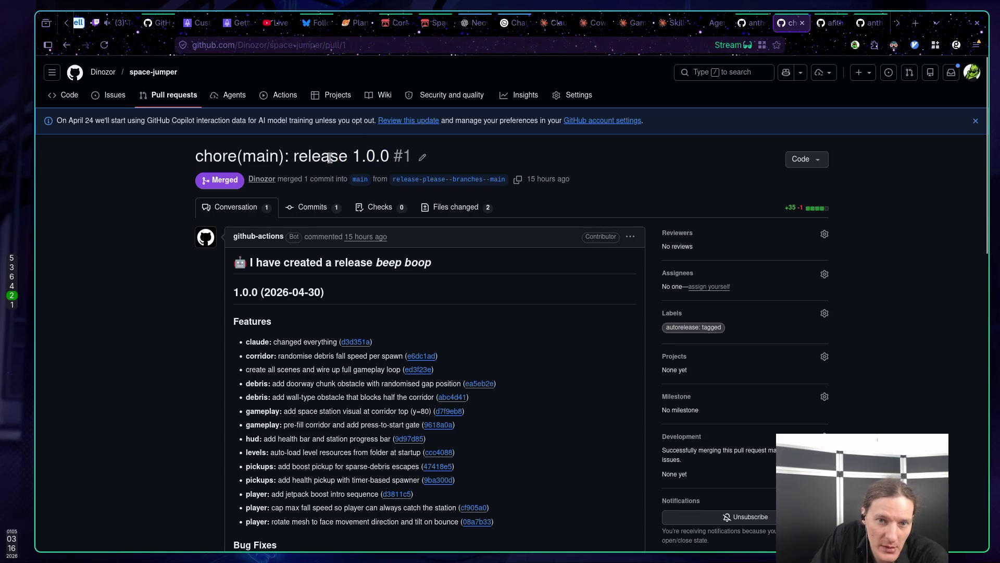
{"action": "left_click", "coordinate": [68, 95]}
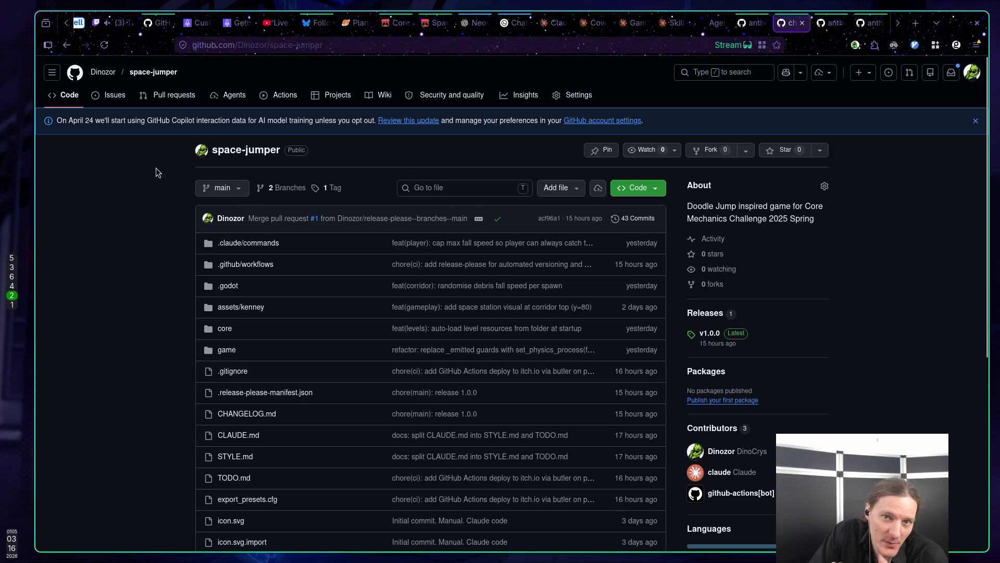
Launch the Space Jumper draft web build on itch.io and choose Play from its menu
{"action": "left_click", "coordinate": [437, 23]}
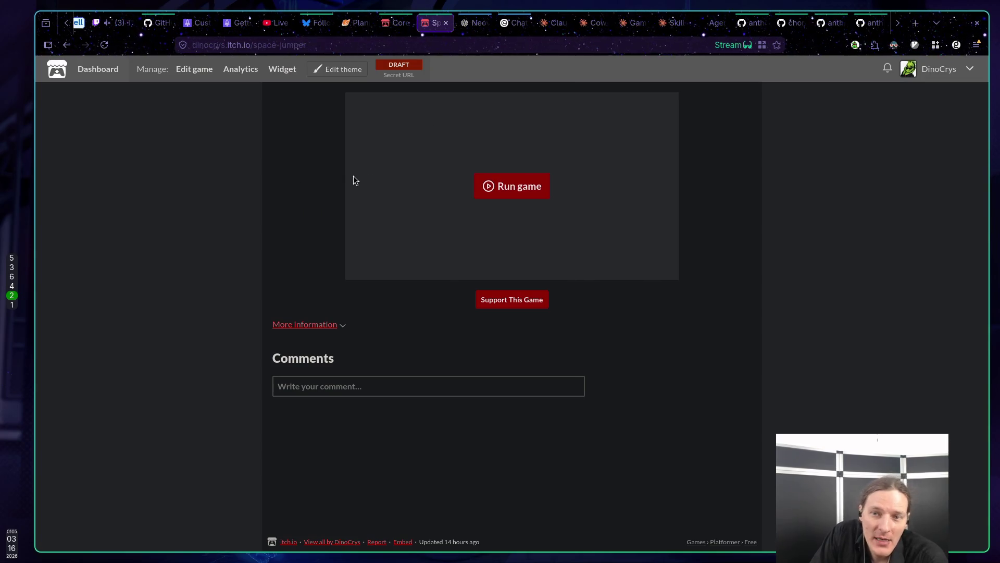
{"action": "left_click", "coordinate": [518, 187]}
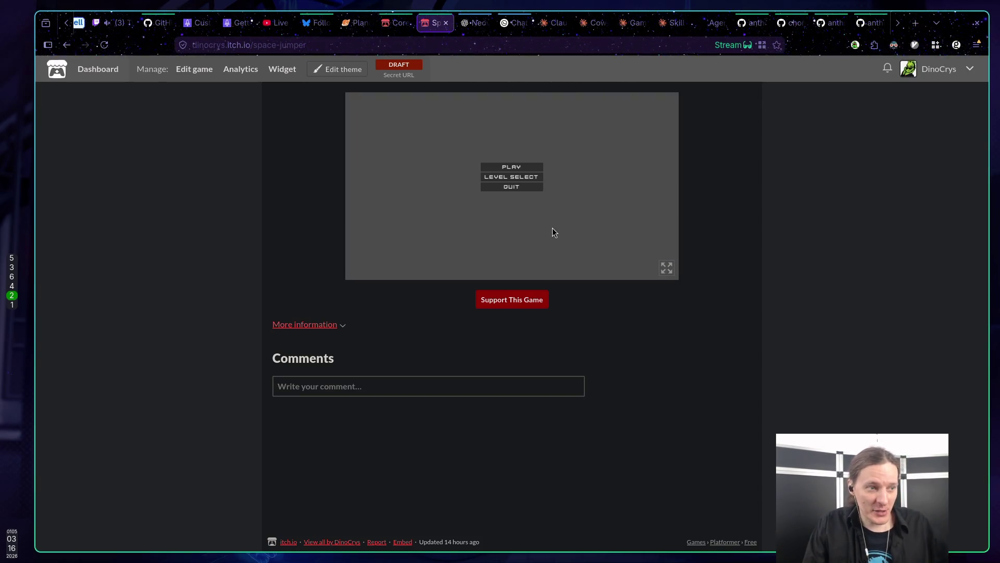
{"action": "left_click", "coordinate": [513, 168]}
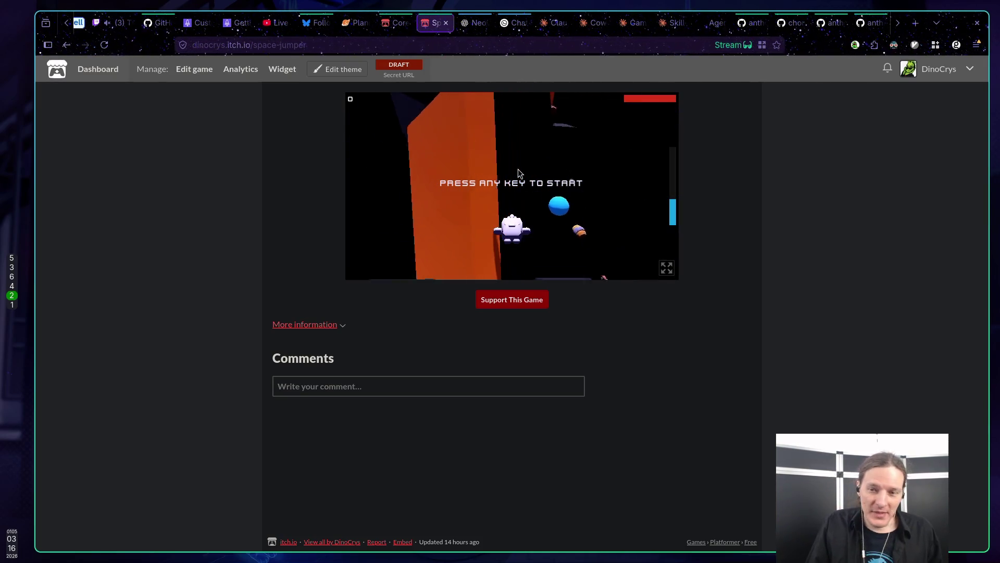
Play a level run, restart after being destroyed, then return to the main menu and reload the page
{"action": "left_click", "coordinate": [535, 198]}
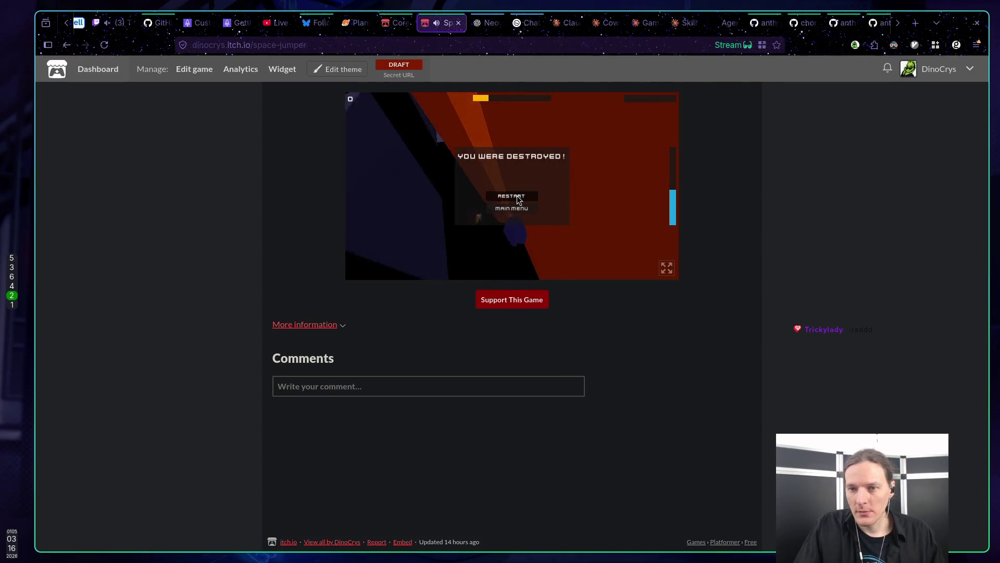
{"action": "left_click", "coordinate": [519, 197]}
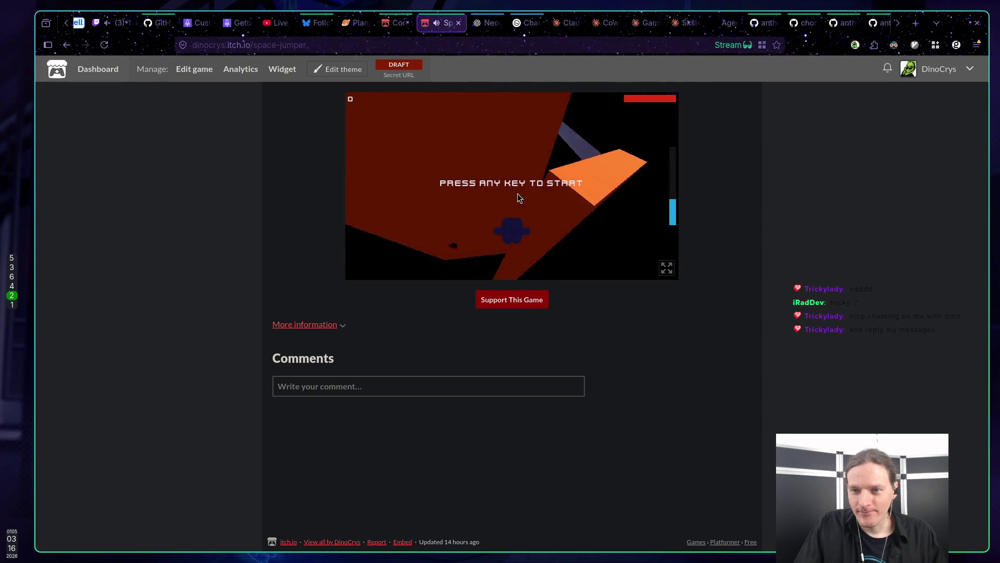
{"action": "key", "text": "space"}
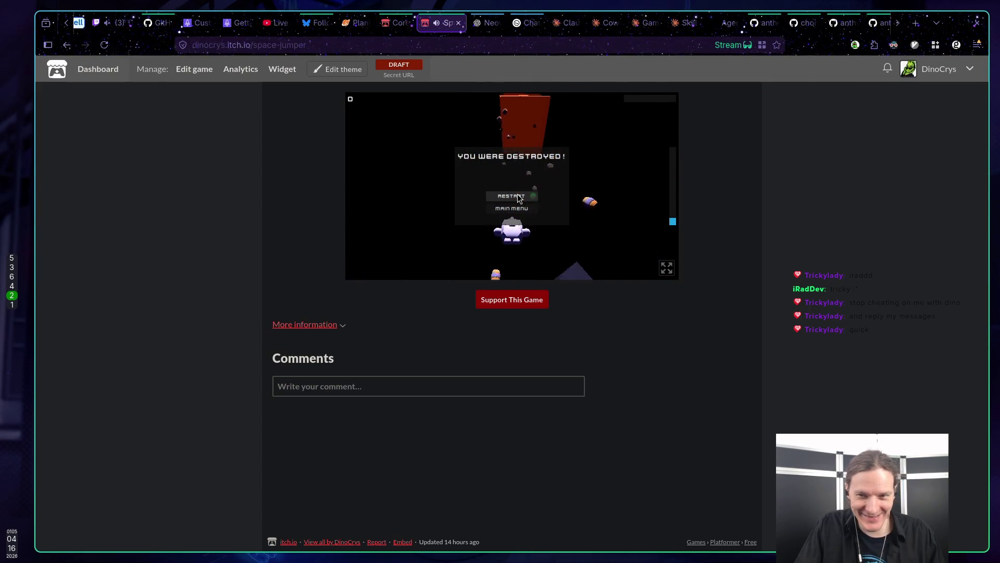
{"action": "left_click", "coordinate": [518, 209]}
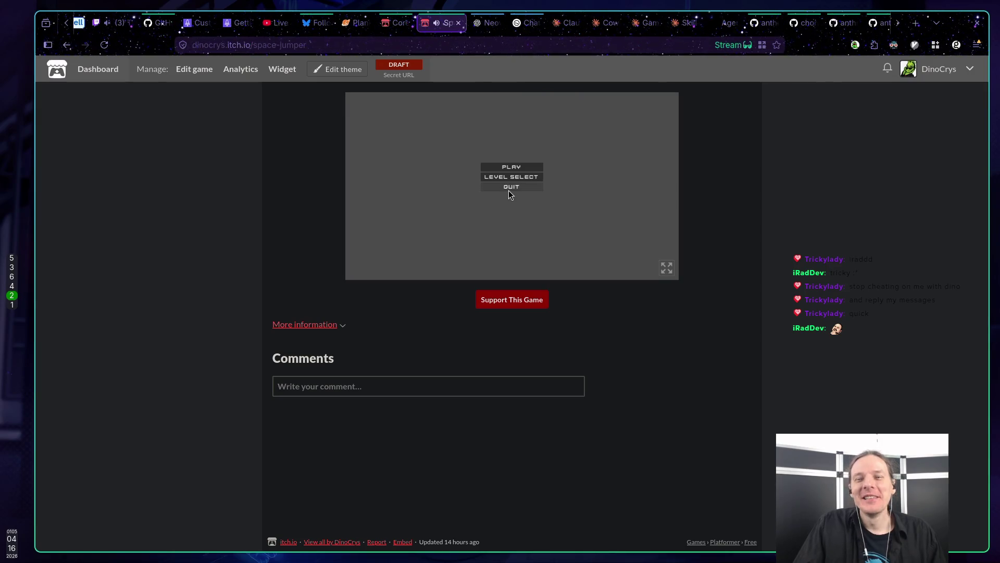
{"action": "left_click", "coordinate": [104, 45]}
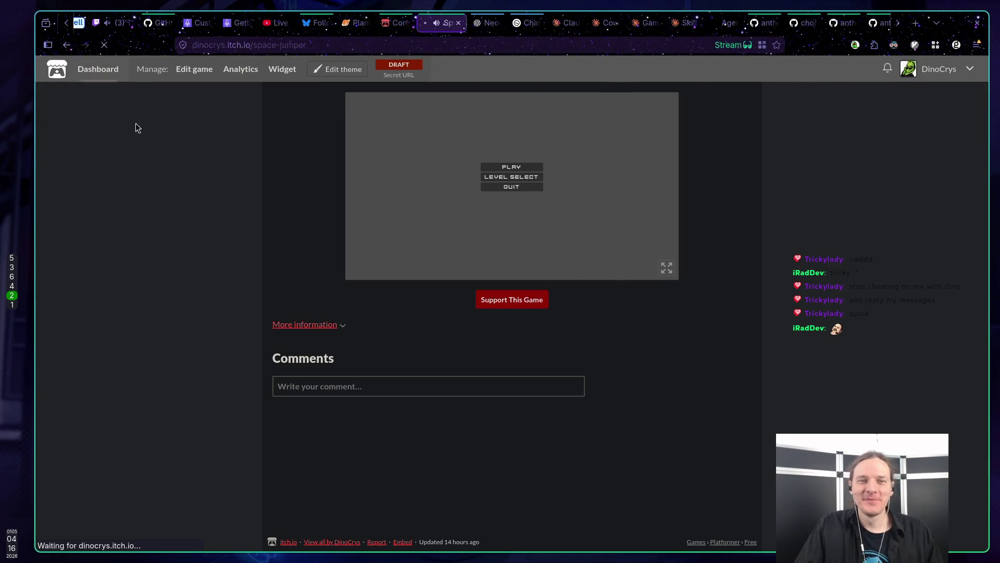
Ask Claude Code to 'continue what you were doing before I asked to kill running godot'
{"action": "key", "text": "super+1"}
{"action": "type", "text": "conti"}
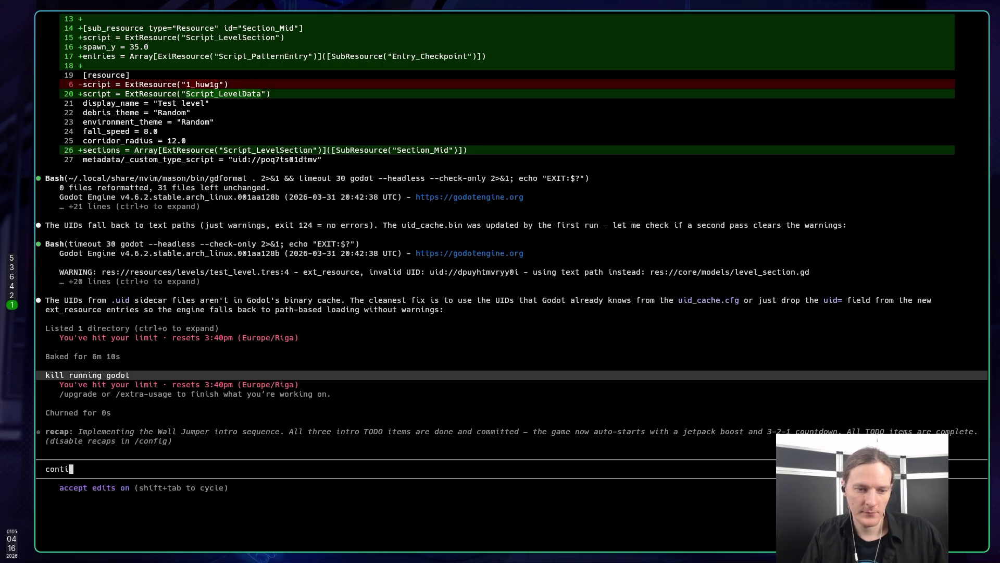
{"action": "type", "text": "nue what you were doing "}
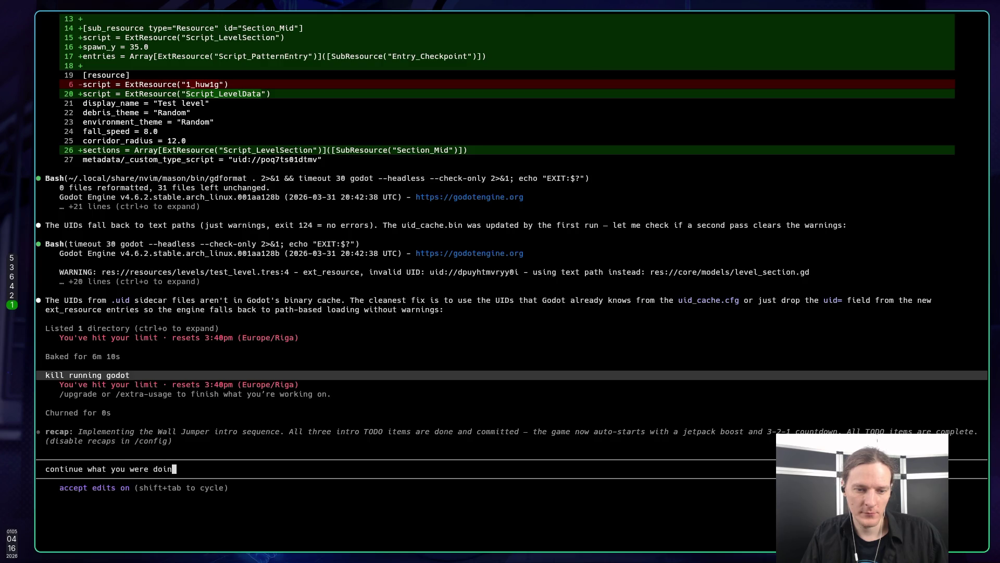
{"action": "type", "text": "before I aske"}
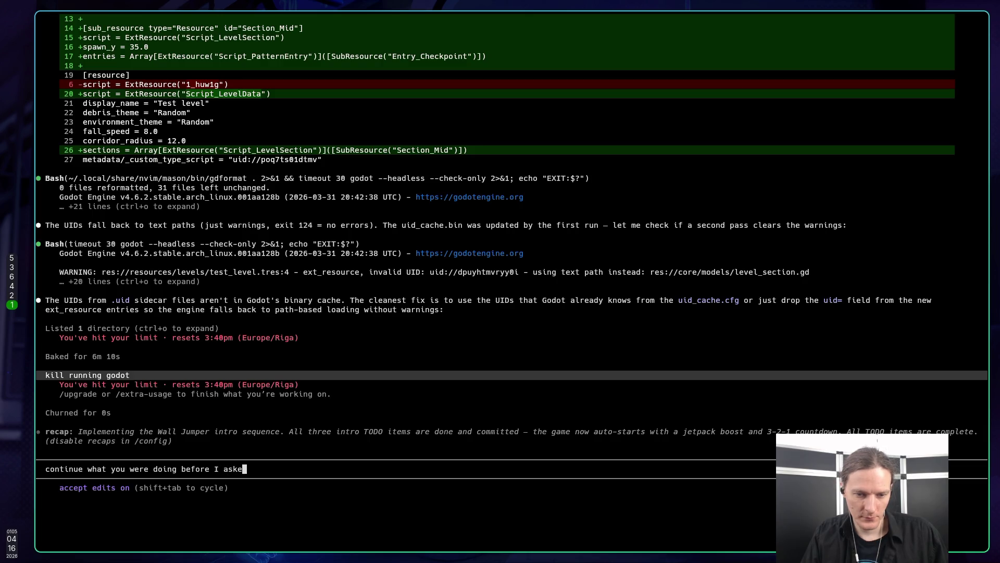
{"action": "type", "text": "d to ki"}
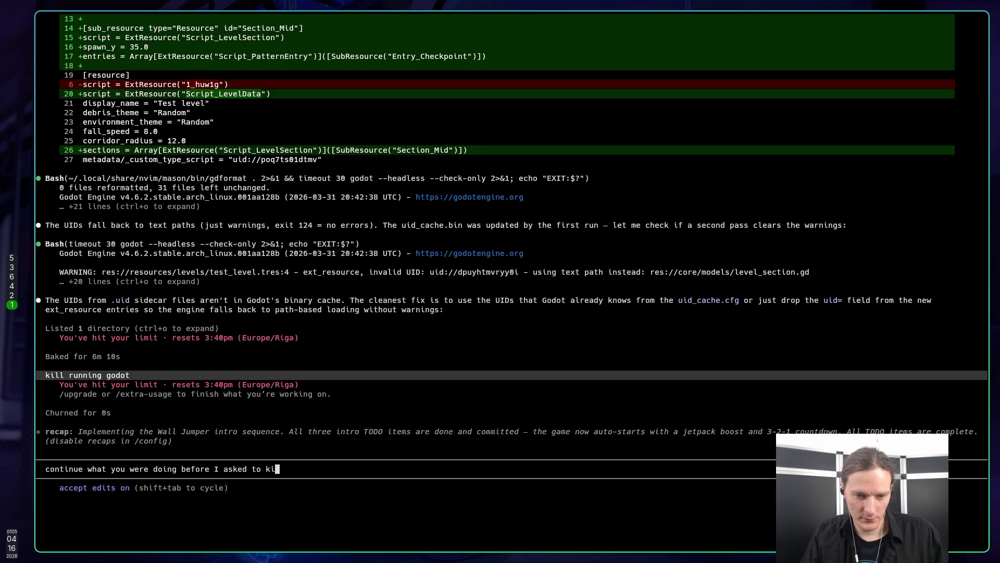
{"action": "type", "text": "ll running godot"}
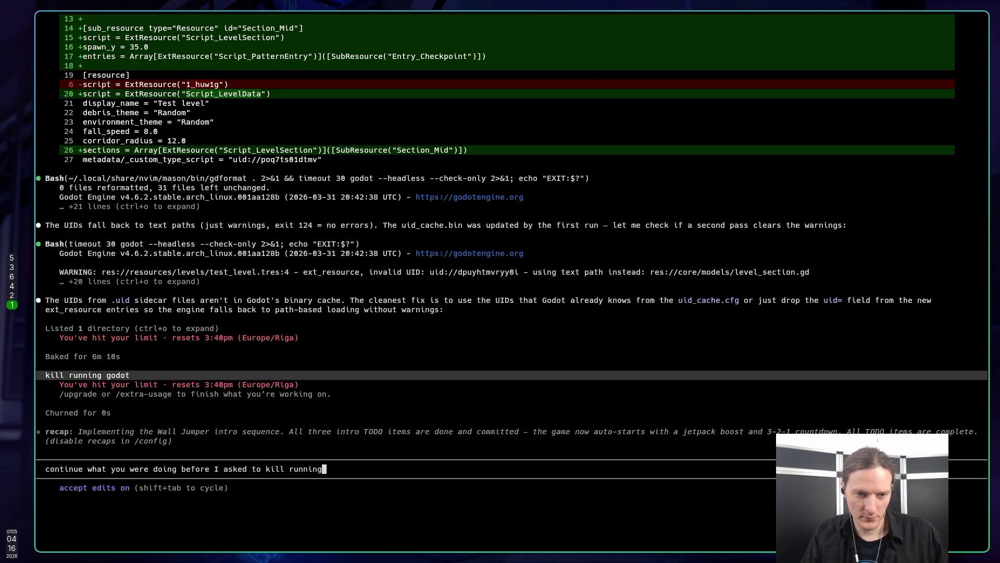
{"action": "key", "text": "Return"}
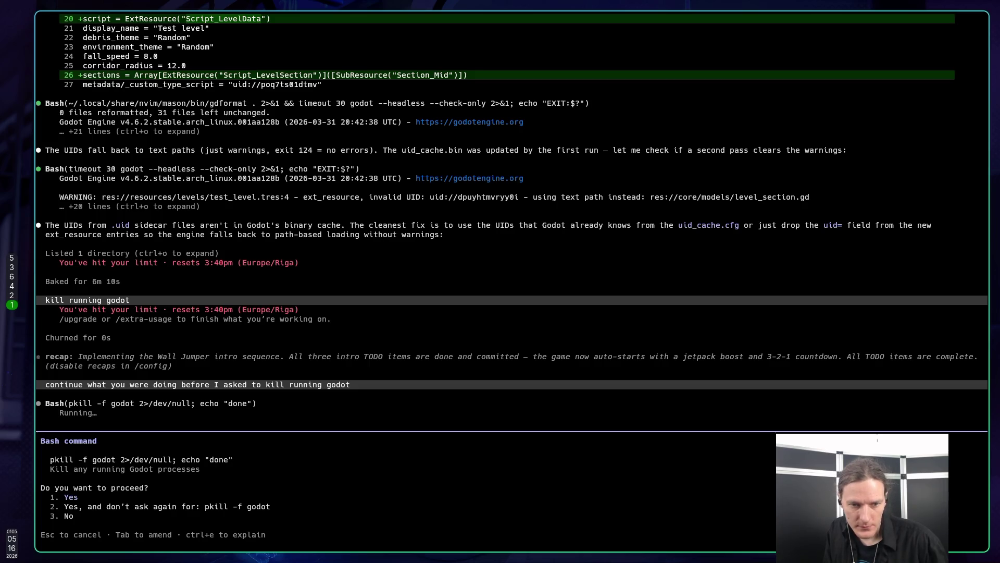
Reject each command killing Godot processes and tell the agent to continue both times
{"action": "key", "text": "Escape"}
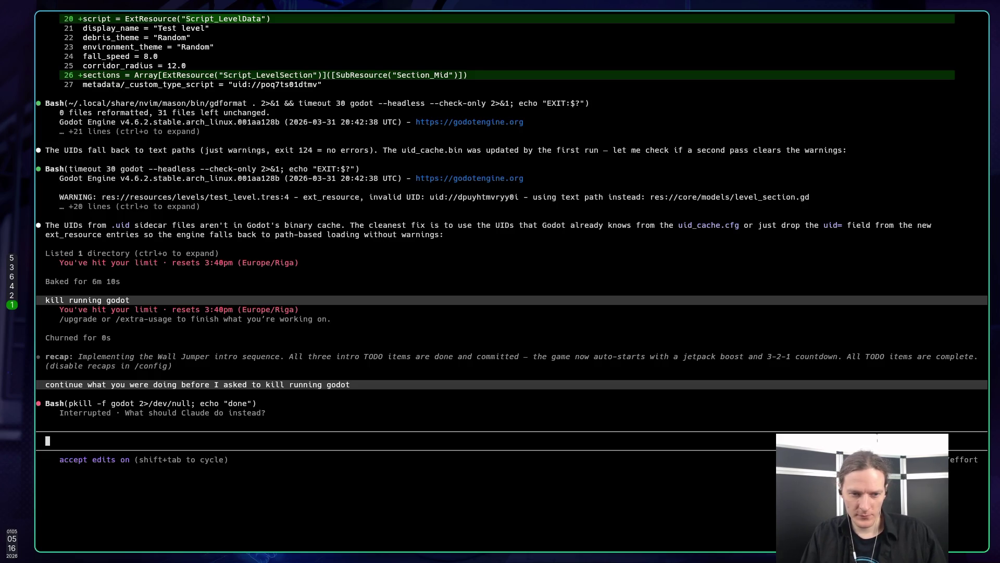
{"action": "type", "text": "continue"}
{"action": "key", "text": "Return"}
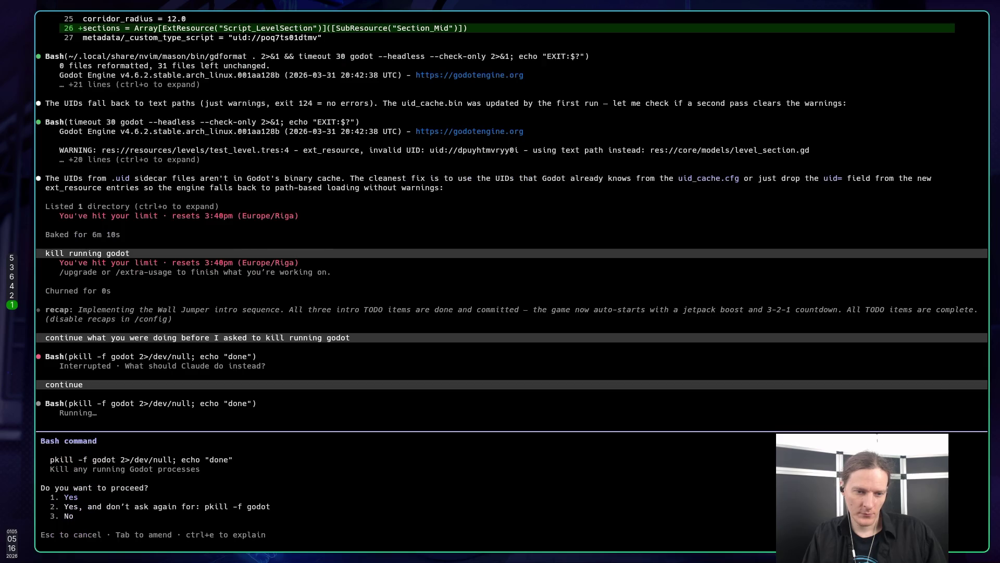
{"action": "key", "text": "Escape"}
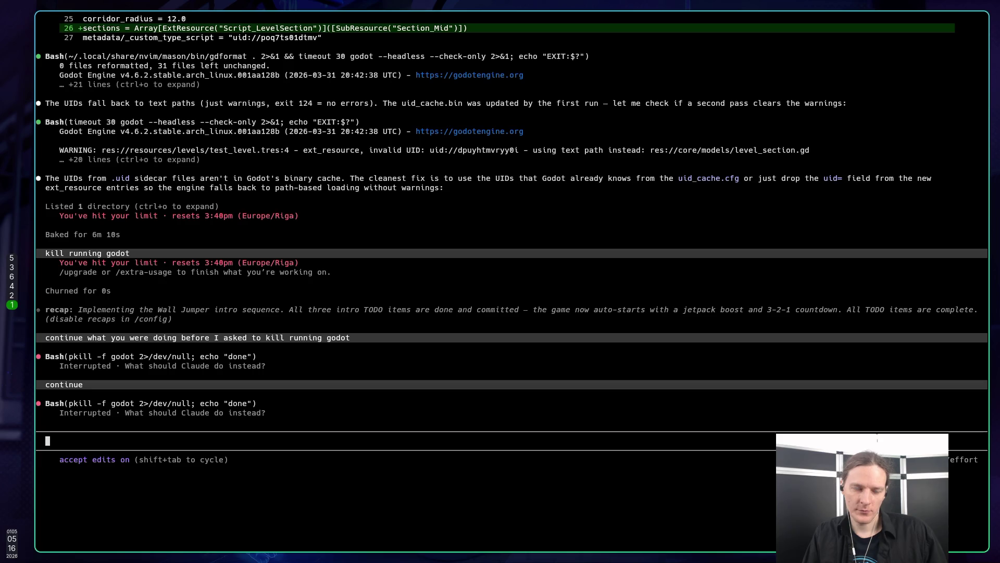
{"action": "type", "text": "continue"}
{"action": "key", "text": "Return"}
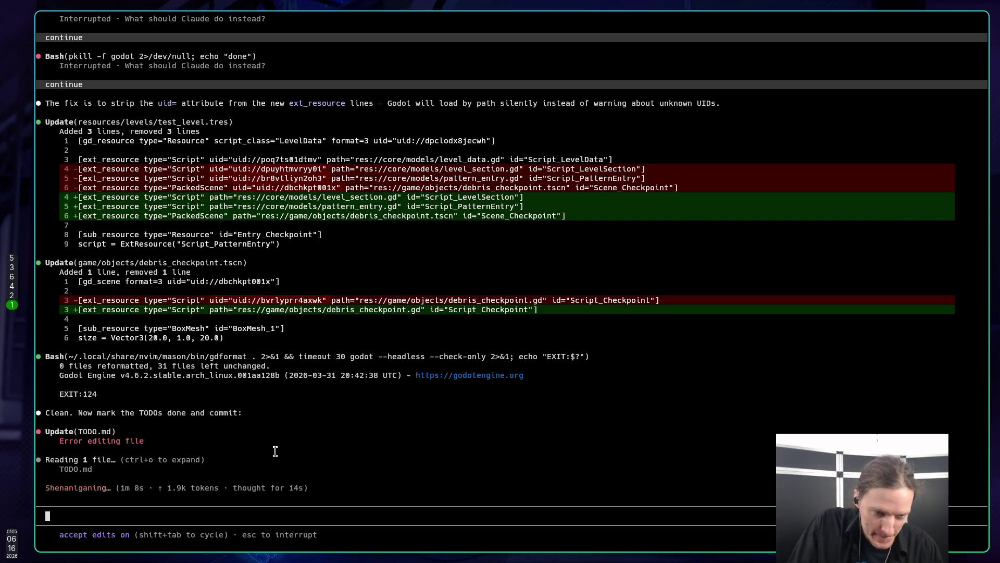
Leave Claude editing test_level.tres and debris_checkpoint.tscn, and bring up CLAUDE.md in the Godot editor
{"action": "key", "text": "super+3"}
{"action": "key", "text": "super+1"}
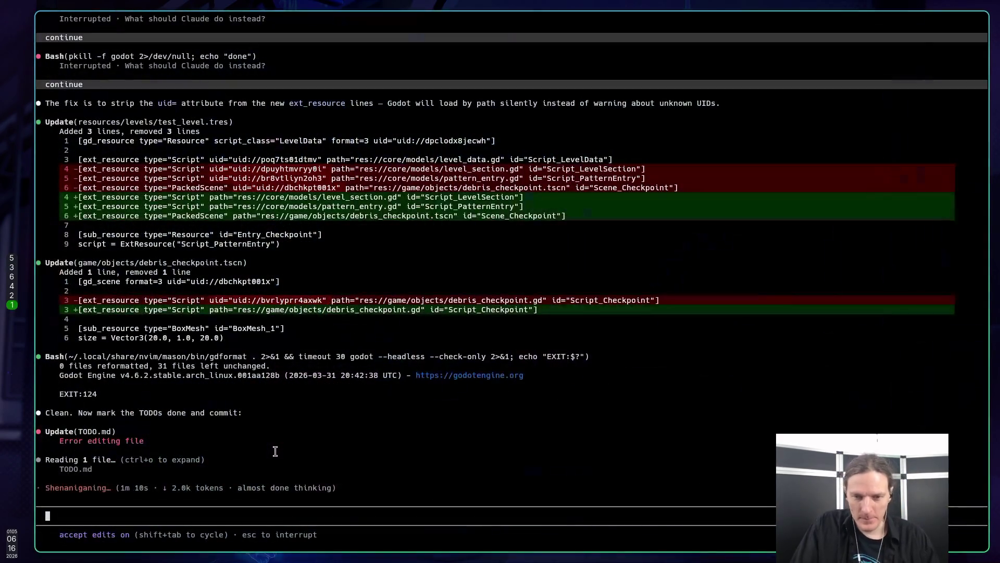
{"action": "key", "text": "super+5"}
{"action": "left_click", "coordinate": [548, 329]}
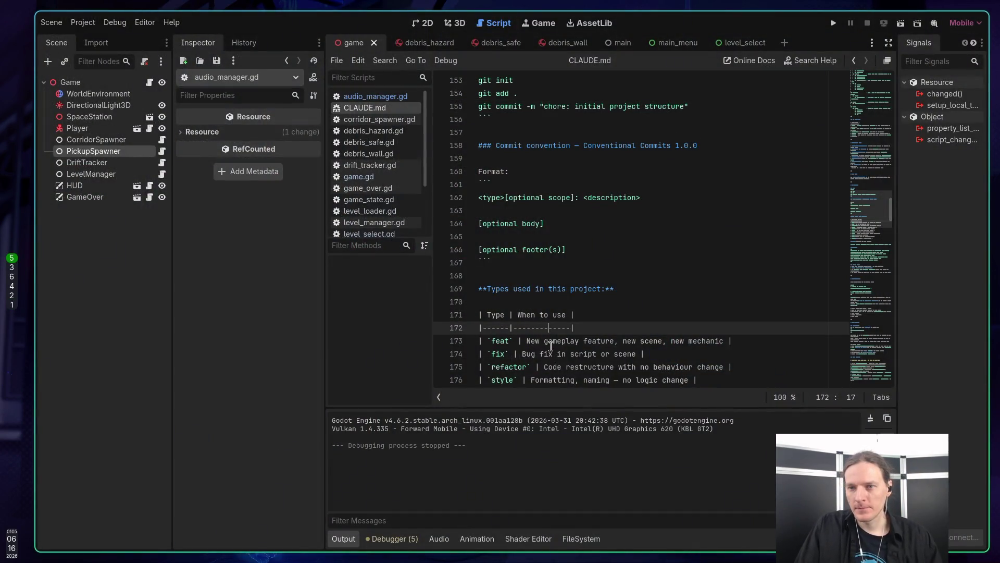
Skim CLAUDE.md's Conventional Commits, validation and asset sections, then switch back to Claude Code
{"action": "scroll", "coordinate": [545, 317], "scroll_direction": "down", "scroll_amount": 10}
{"action": "scroll", "coordinate": [543, 312], "scroll_direction": "down", "scroll_amount": 4}
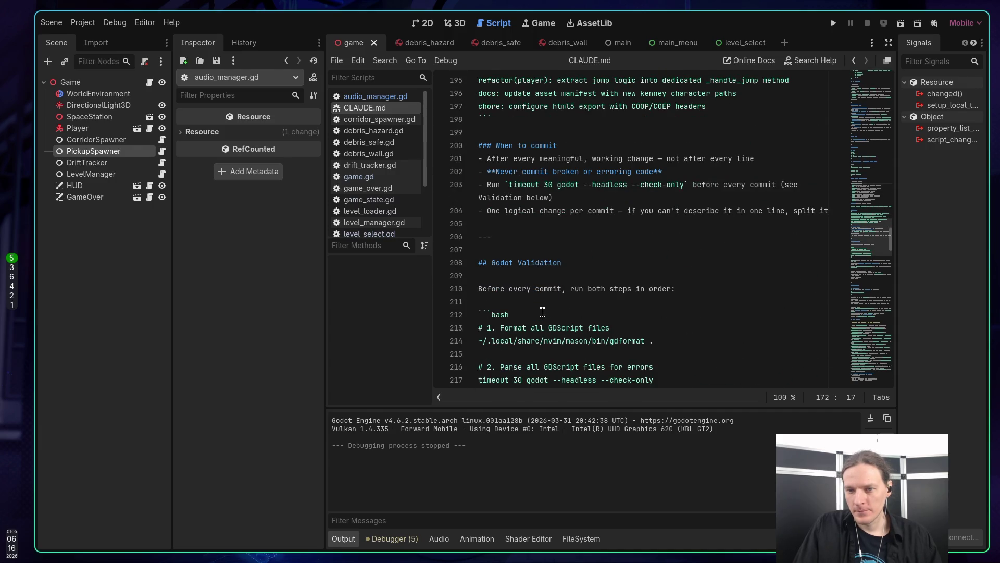
{"action": "scroll", "coordinate": [542, 312], "scroll_direction": "down", "scroll_amount": 20}
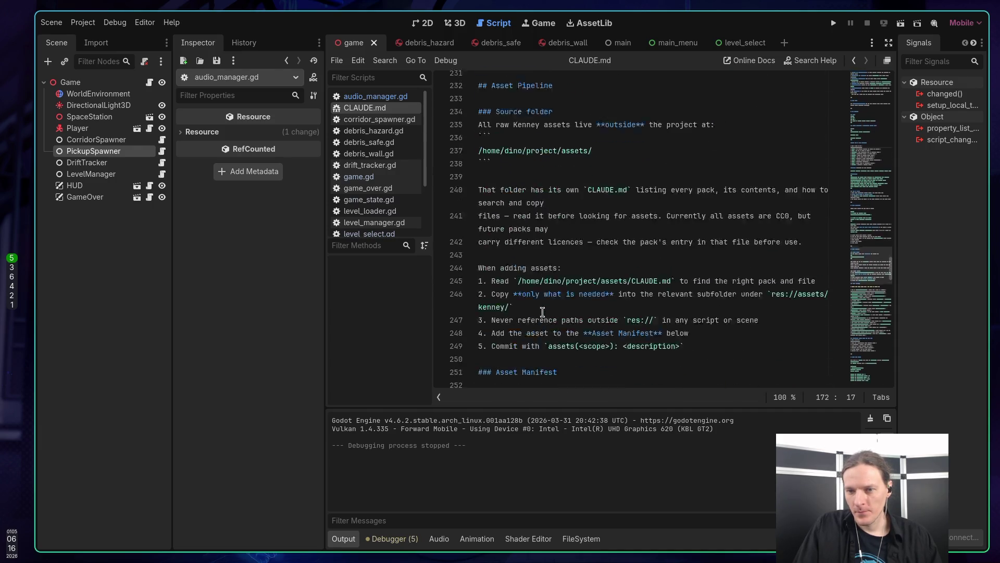
{"action": "scroll", "coordinate": [539, 311], "scroll_direction": "down", "scroll_amount": 3}
{"action": "scroll", "coordinate": [547, 309], "scroll_direction": "up", "scroll_amount": 3}
{"action": "scroll", "coordinate": [557, 307], "scroll_direction": "down", "scroll_amount": 7}
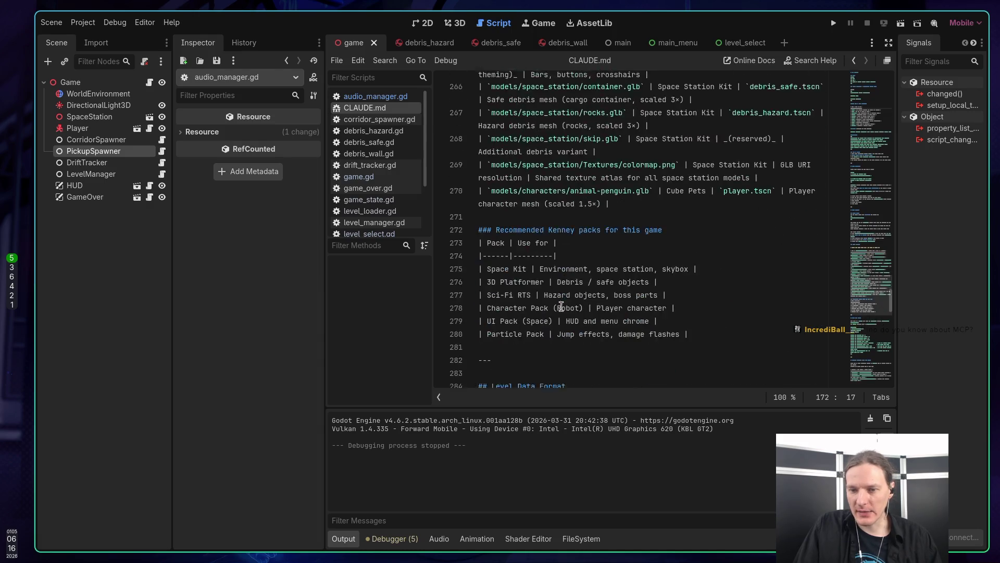
{"action": "scroll", "coordinate": [561, 306], "scroll_direction": "up", "scroll_amount": 5}
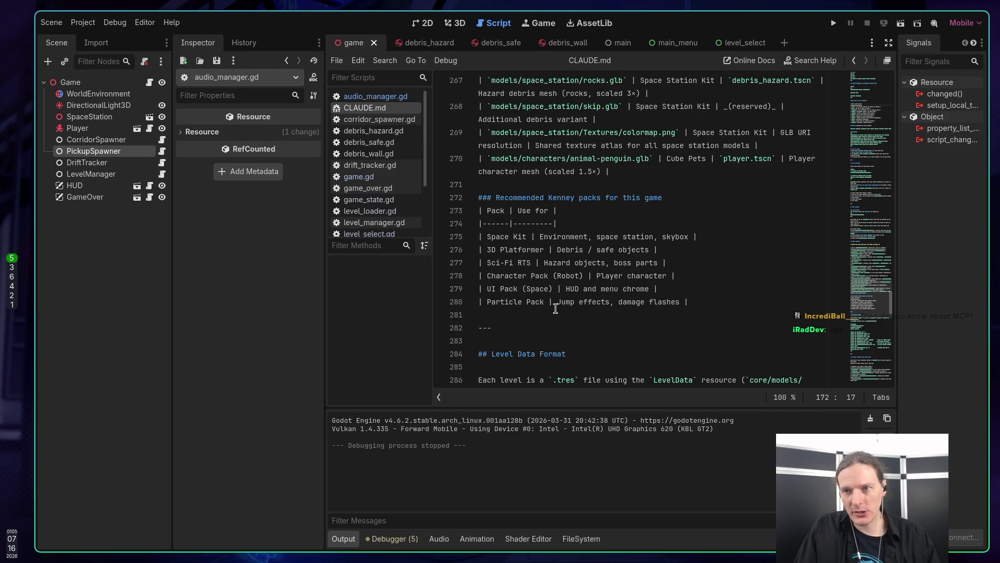
{"action": "key", "text": "super+1"}
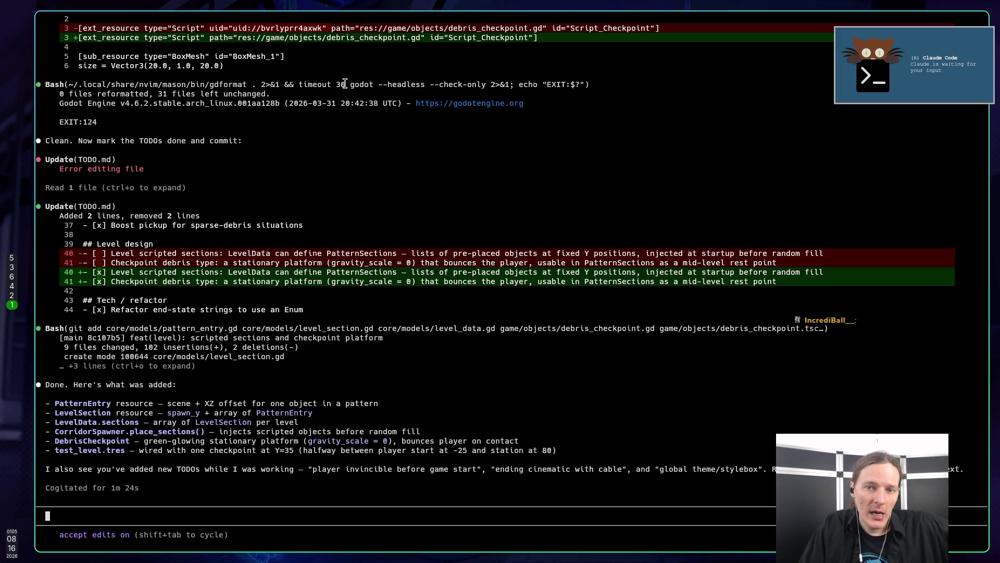
Highlight the timeout 30 and godot headless check parts of the validation command, then switch to the browser
{"action": "left_click_drag", "start_coordinate": [298, 85], "coordinate": [484, 87]}
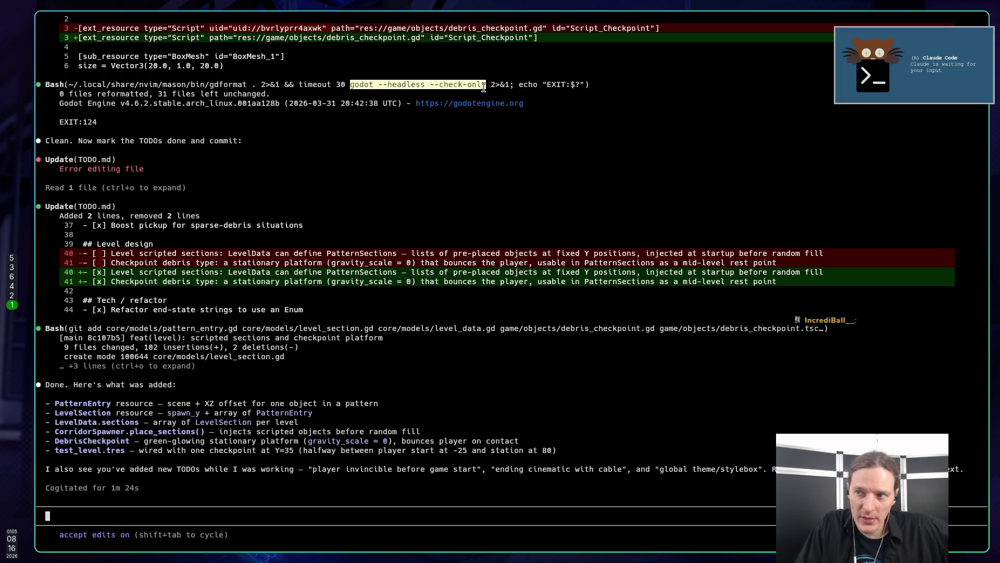
{"action": "left_click", "coordinate": [395, 94]}
{"action": "left_click_drag", "start_coordinate": [352, 86], "coordinate": [487, 86]}
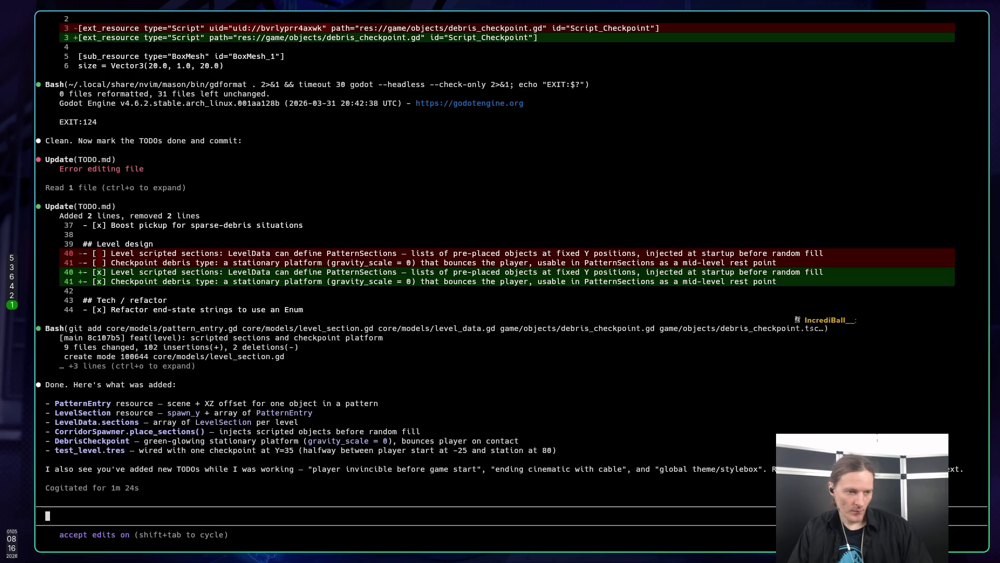
{"action": "key", "text": "super+2"}
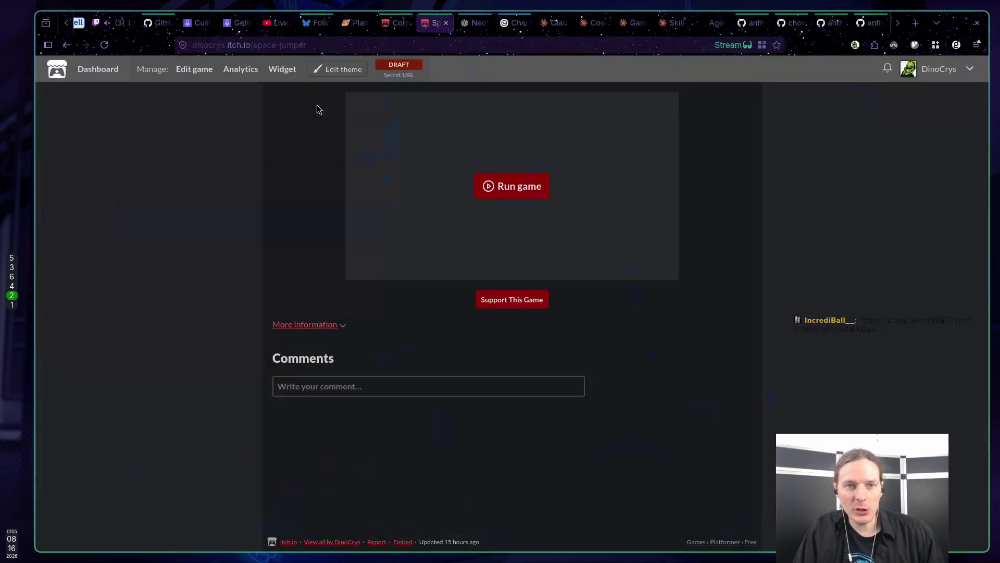
Open the Godot + Claude MCP Setup Tutorial linked in Twitch chat, pause it, and return to Godot
{"action": "left_click", "coordinate": [127, 22]}
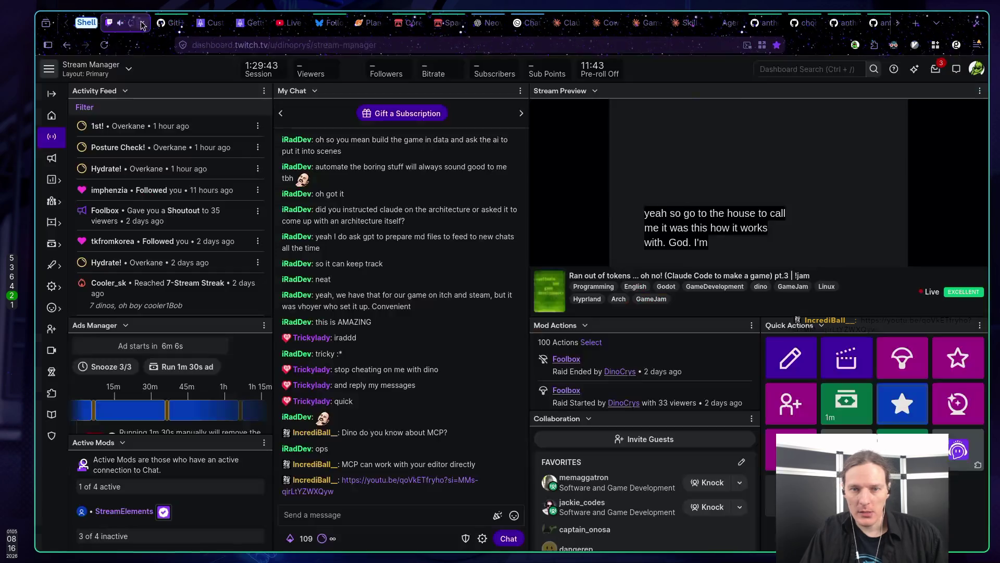
{"action": "middle_click", "coordinate": [396, 479]}
{"action": "left_click", "coordinate": [170, 30]}
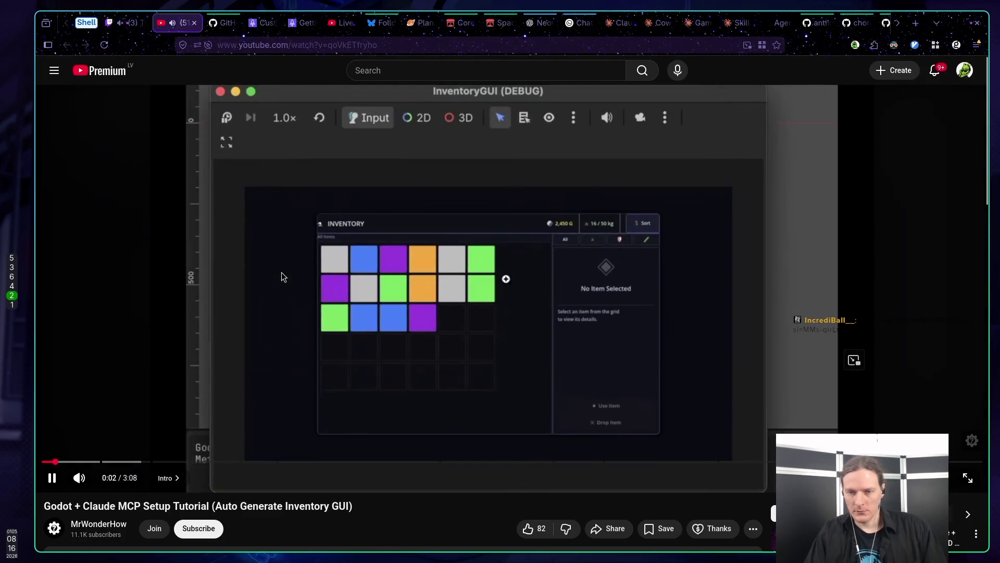
{"action": "left_click", "coordinate": [282, 277]}
{"action": "scroll", "coordinate": [848, 21], "scroll_direction": "down", "scroll_amount": 3}
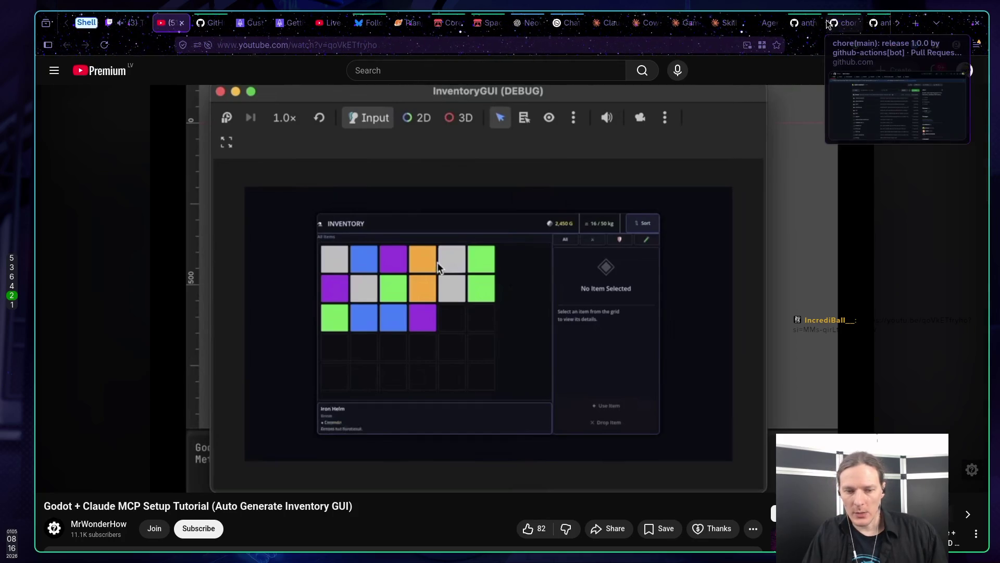
{"action": "key", "text": "super+5"}
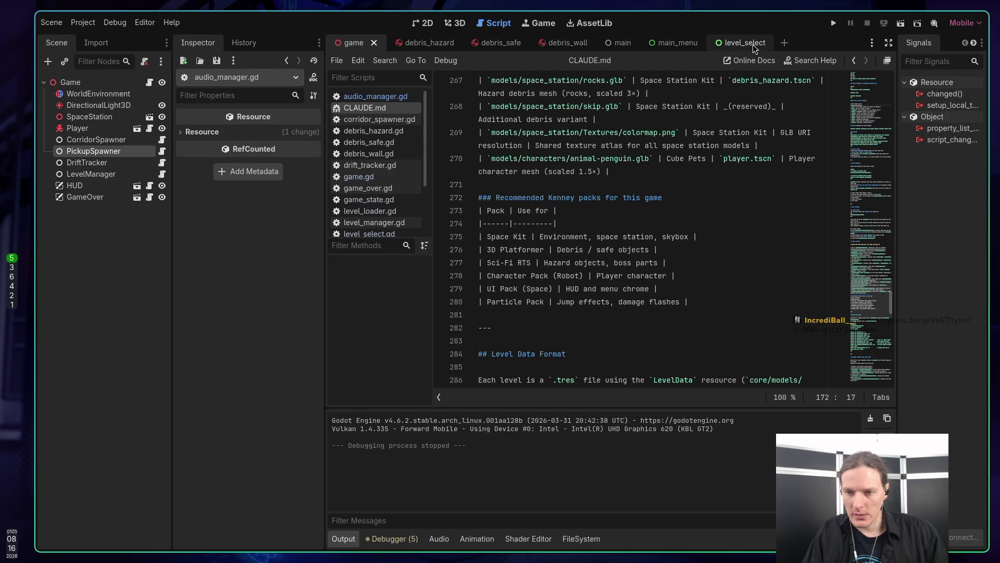
Run the project with F5, play from the main menu in the Game tab, then stop the game
{"action": "key", "text": "F5"}
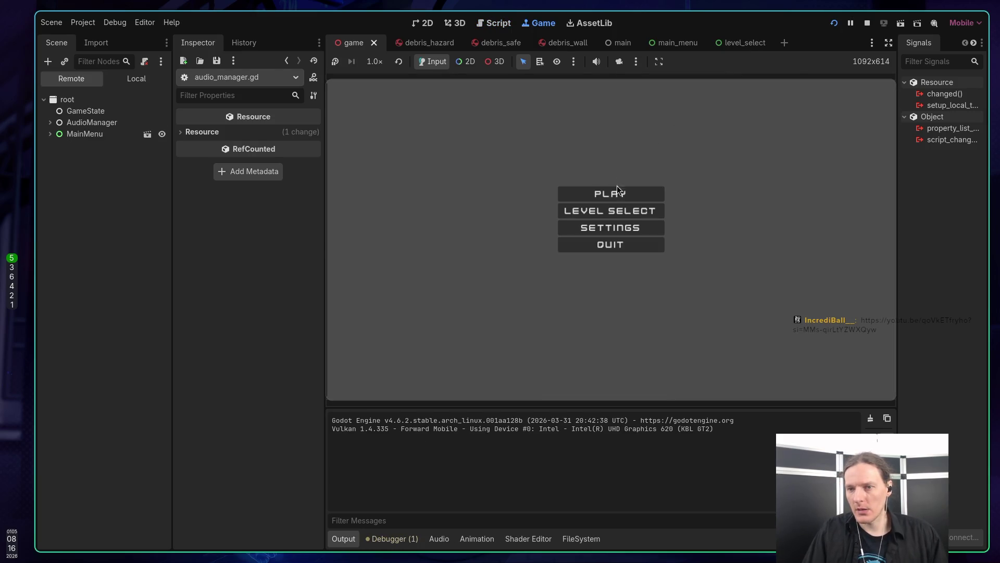
{"action": "left_click", "coordinate": [612, 190]}
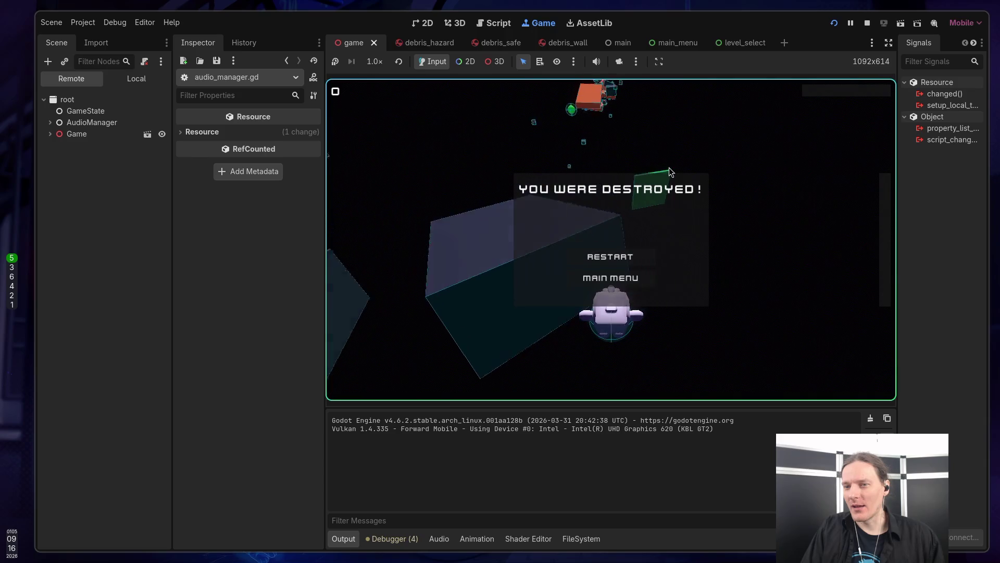
{"action": "left_click", "coordinate": [867, 23]}
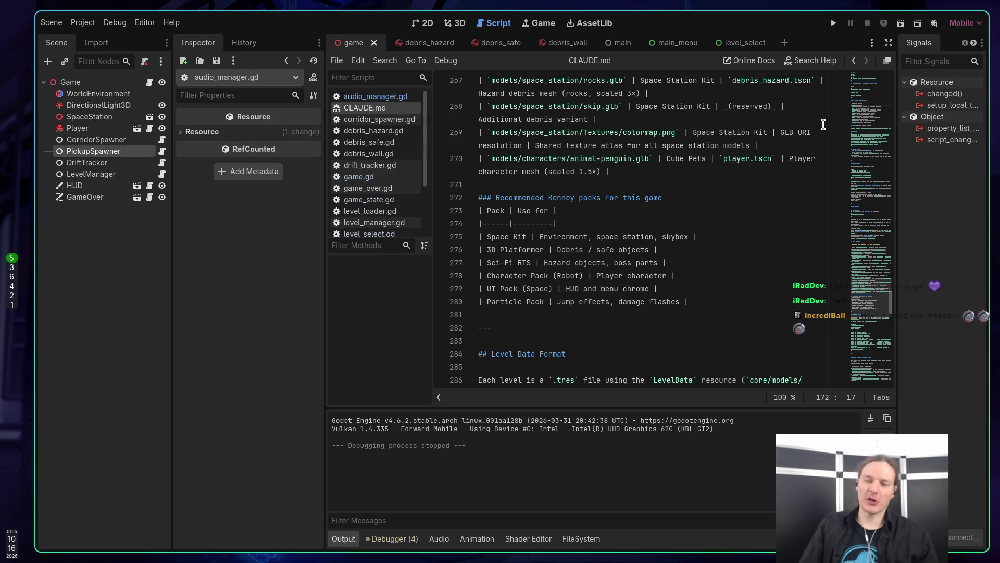
Scroll up CLAUDE.md, view the debris_hazard and game scenes, then resume the MCP tutorial video
{"action": "scroll", "coordinate": [740, 188], "scroll_direction": "up", "scroll_amount": 20}
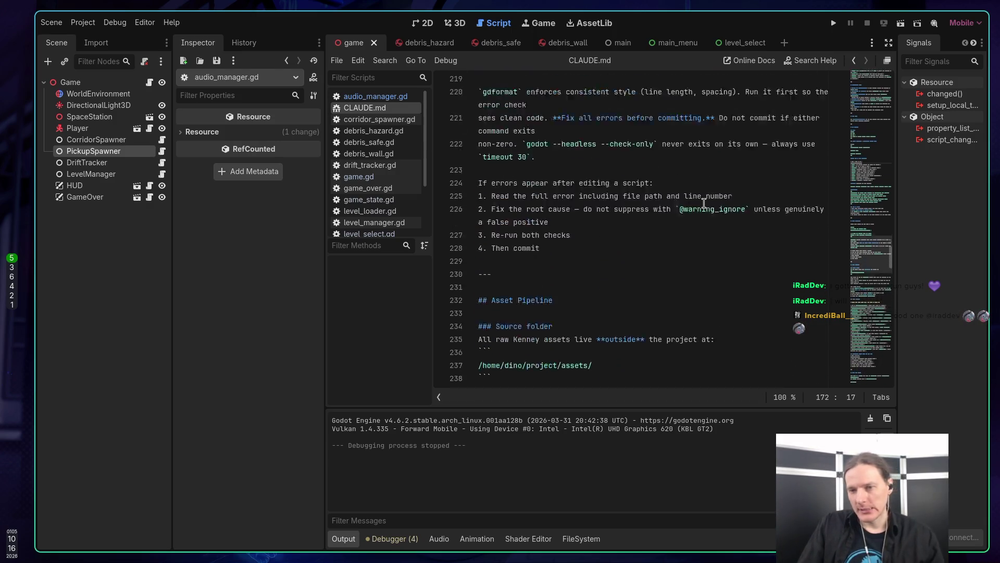
{"action": "scroll", "coordinate": [700, 207], "scroll_direction": "up", "scroll_amount": 20}
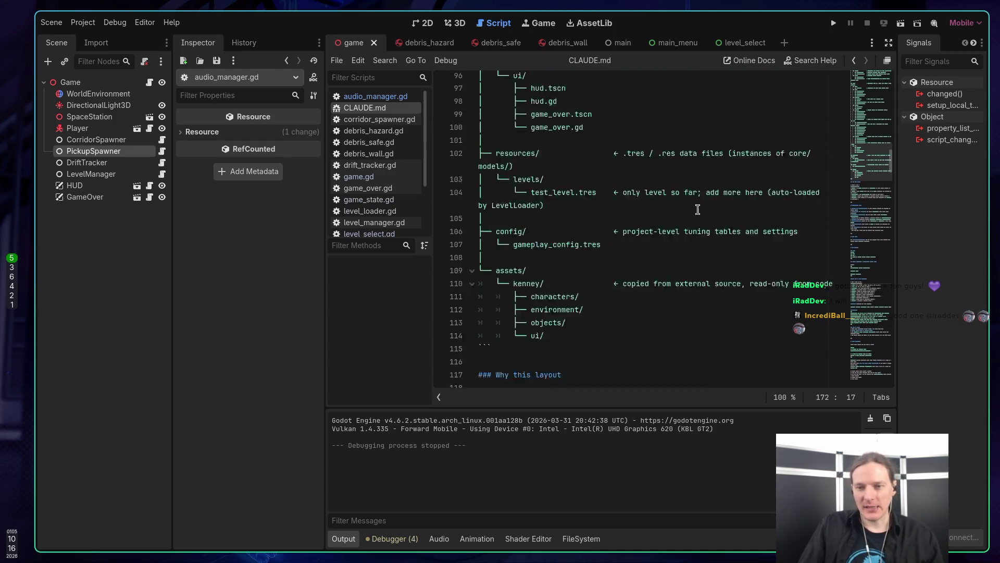
{"action": "scroll", "coordinate": [548, 160], "scroll_direction": "up", "scroll_amount": 10}
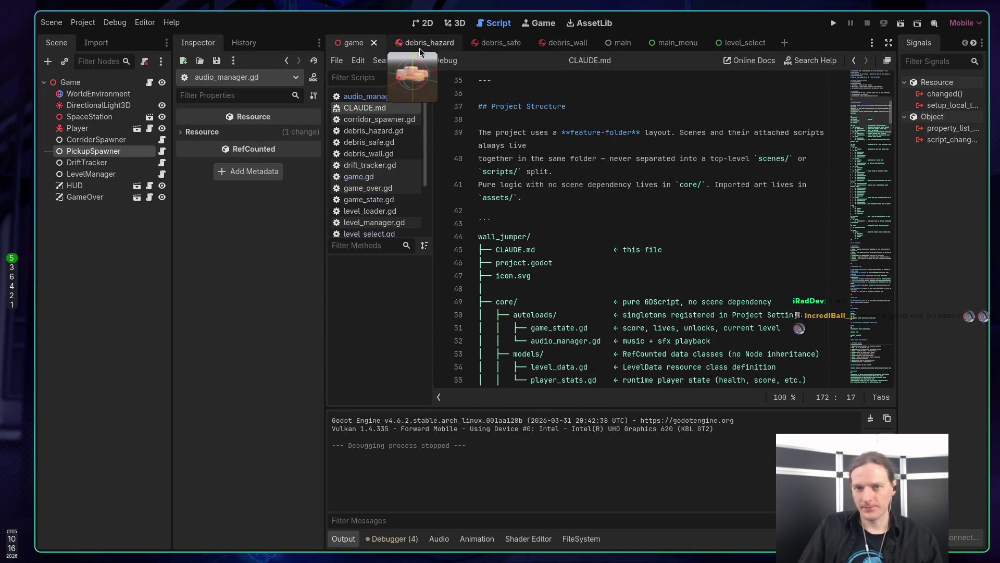
{"action": "left_click", "coordinate": [405, 43]}
{"action": "left_click", "coordinate": [353, 43]}
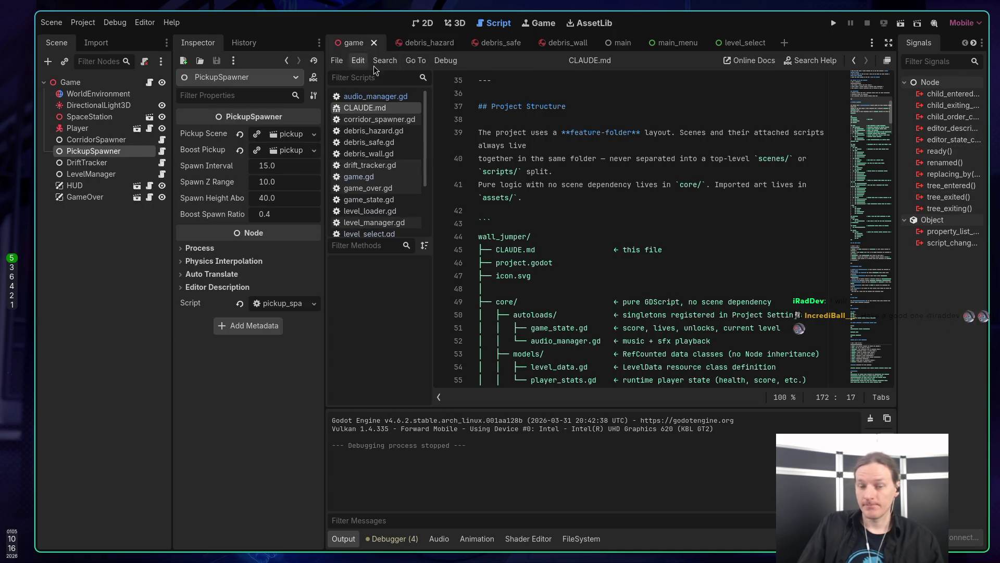
{"action": "key", "text": "super+2"}
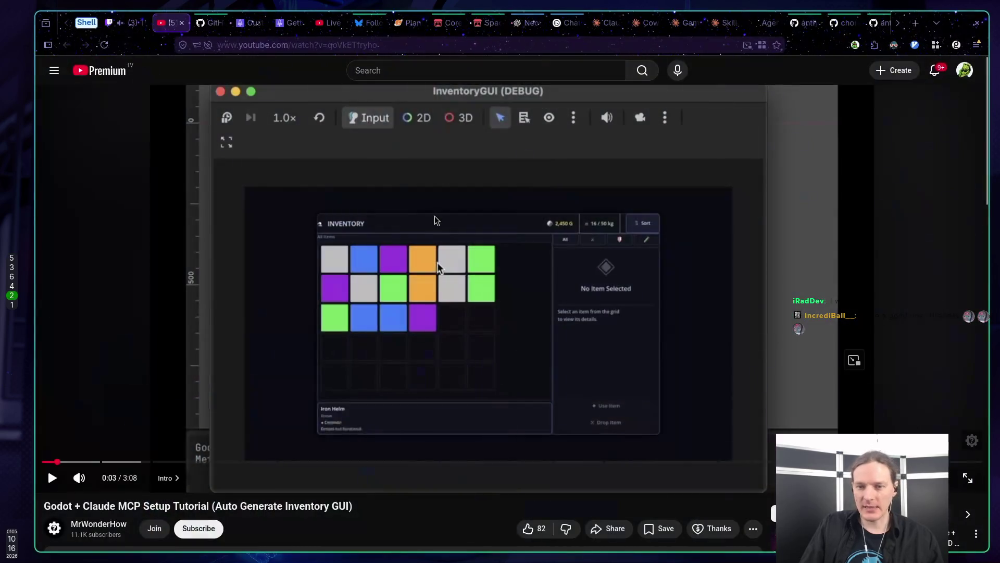
{"action": "left_click", "coordinate": [437, 261]}
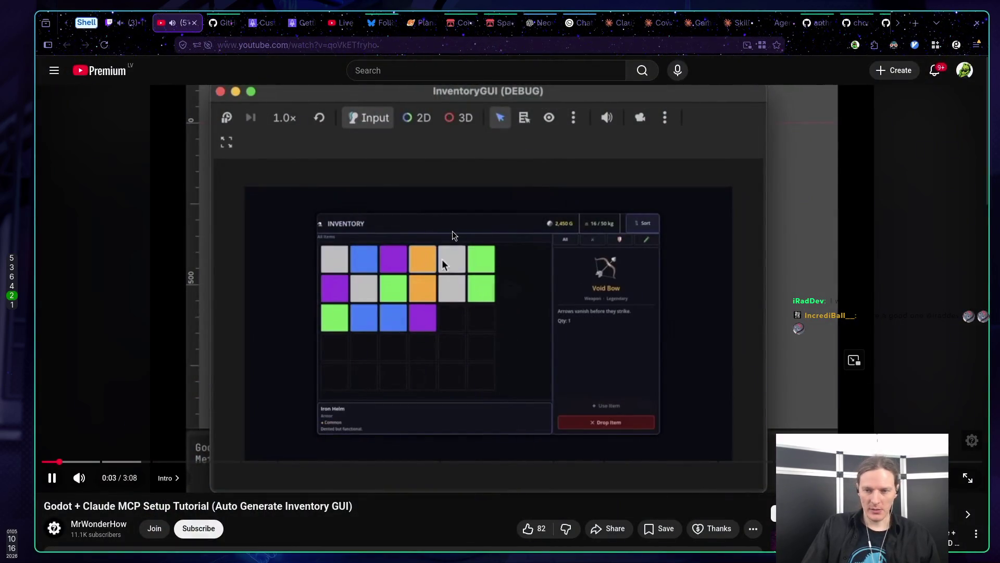